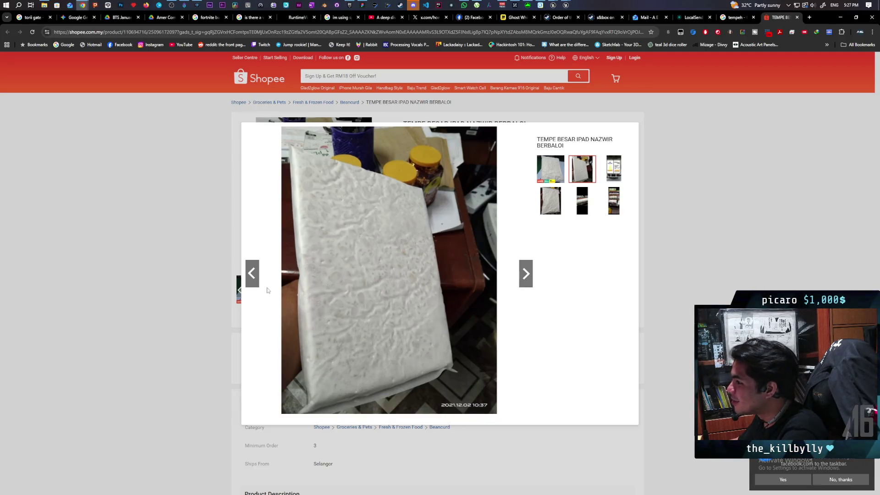
Close the enlarged photo to get back to the RM4.49 tempe product page.
left_click(223, 281)
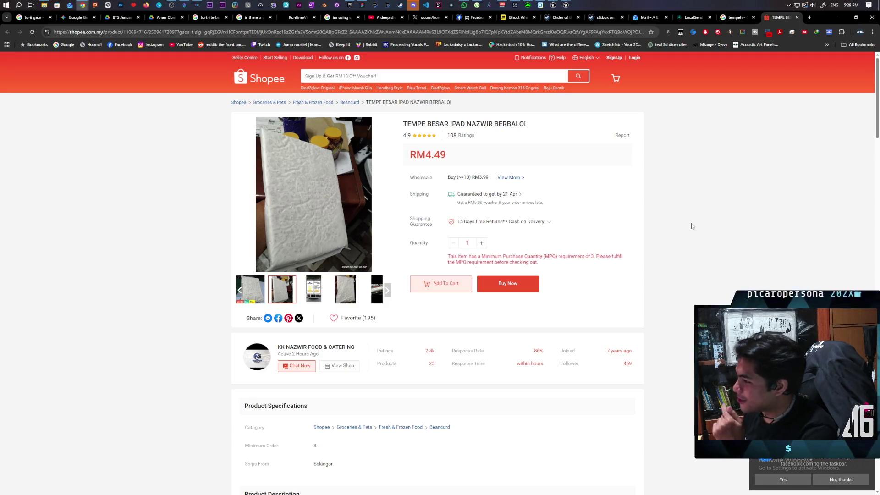
Read through the Product Ratings reviews, then close the Shopee tempe product tab.
scroll(690, 224, "down", 2)
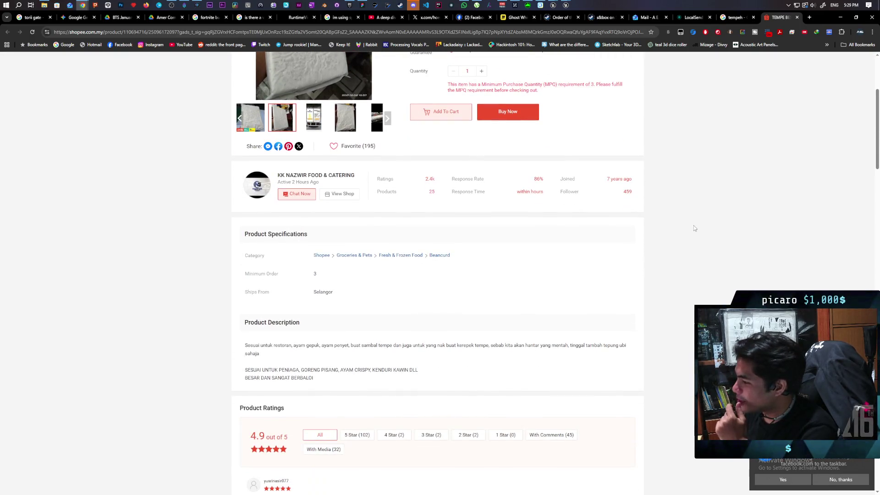
scroll(694, 228, "down", 3)
scroll(694, 227, "down", 1)
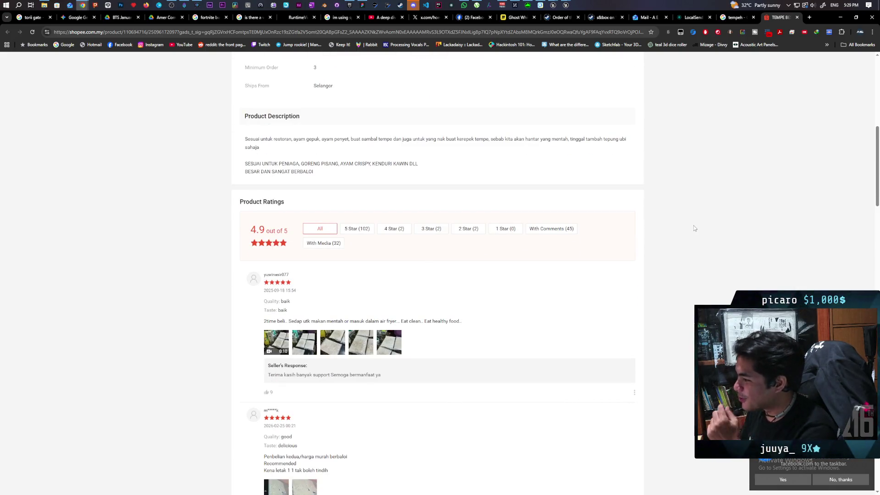
scroll(694, 228, "down", 2)
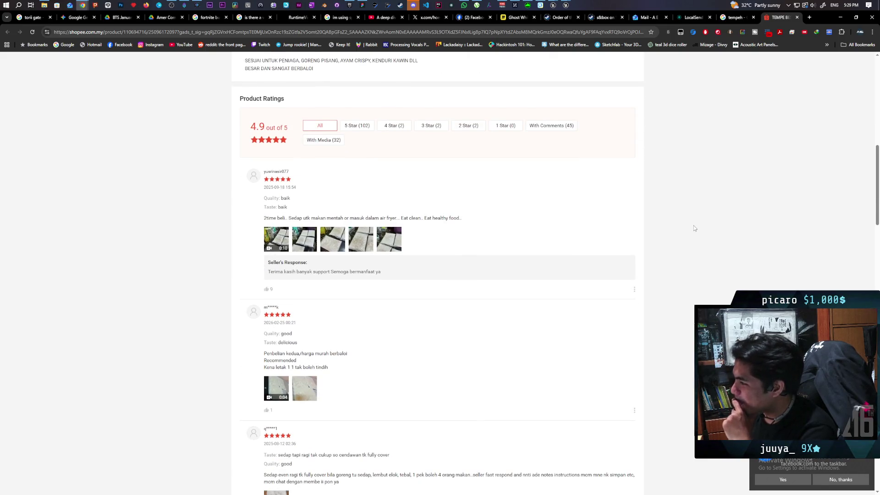
scroll(694, 226, "down", 4)
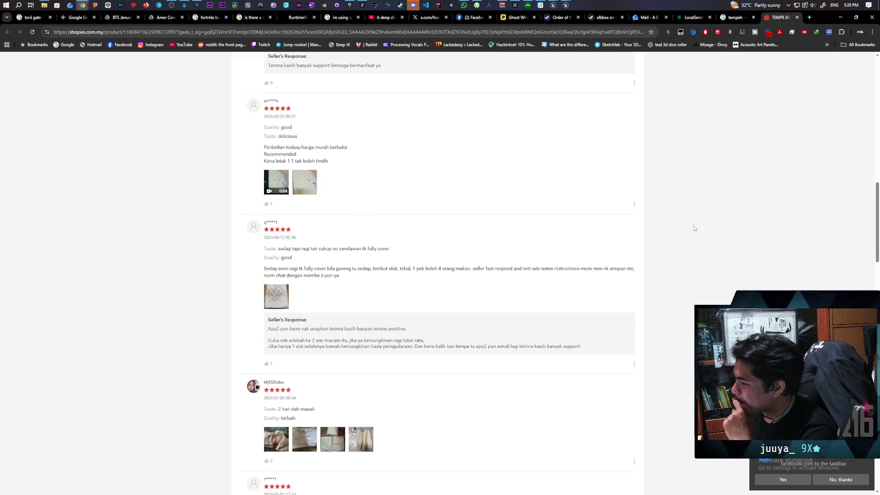
scroll(694, 225, "up", 12)
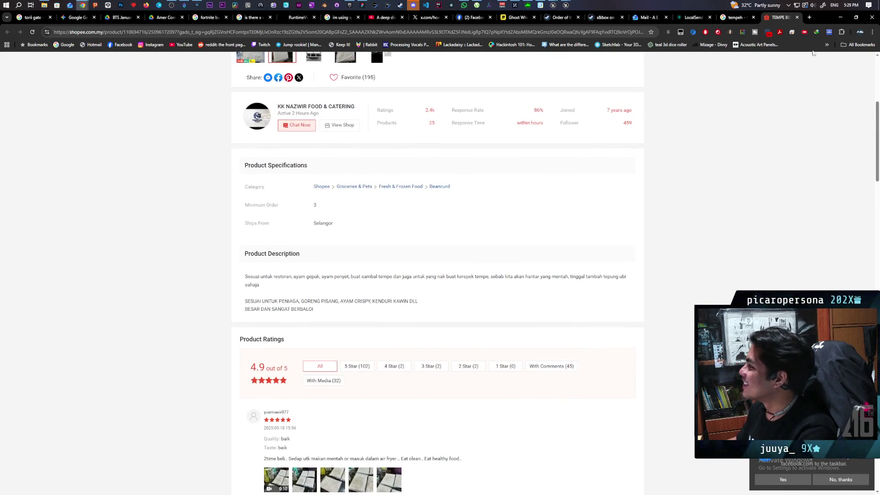
left_click(798, 17)
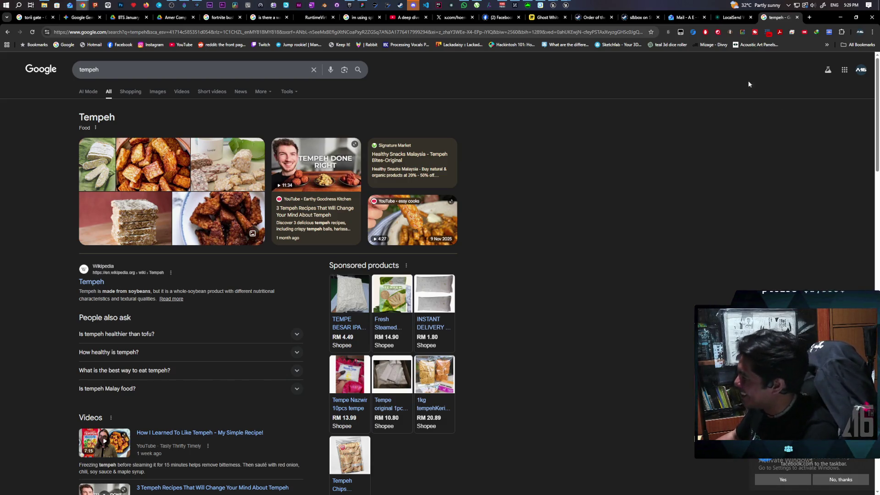
Close the tempeh search tab and minimize Chrome to reveal the BP_NPC and BP_NPCController editors.
left_click(797, 17)
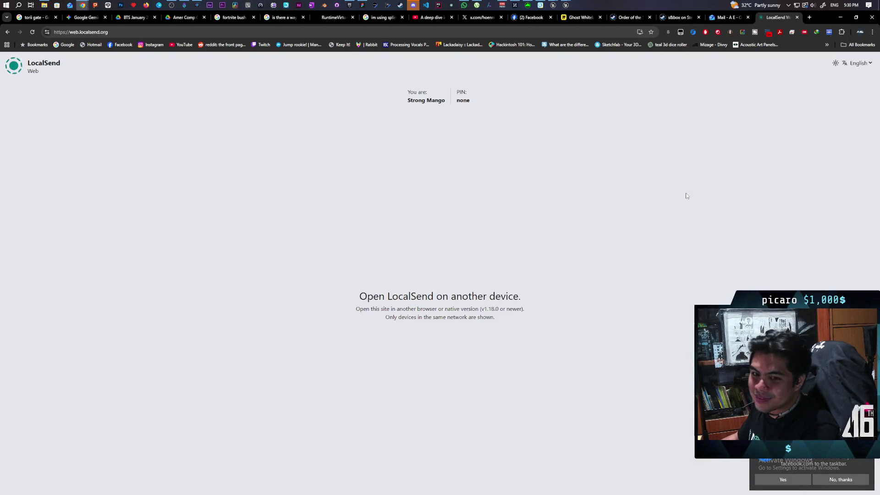
left_click(840, 18)
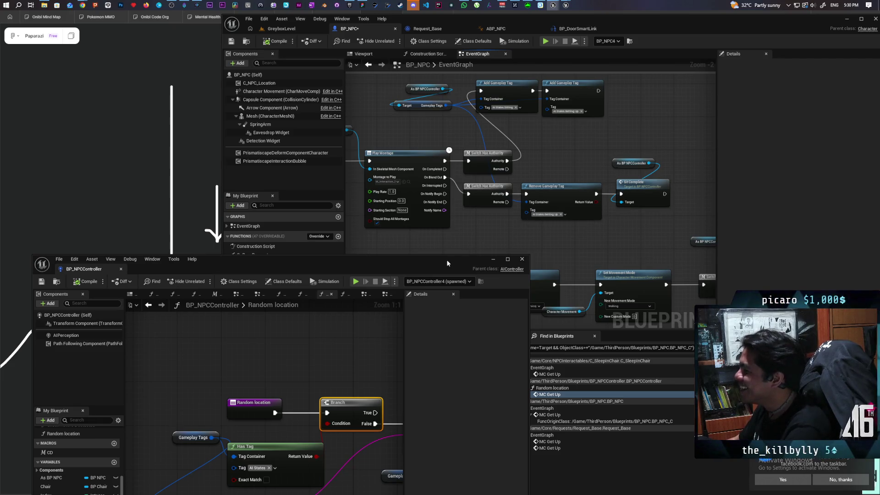
Float the MC Get Up Find in Blueprints results in their own window and bring BP_NPC's collision nodes into view.
left_click_drag(447, 263, 435, 263)
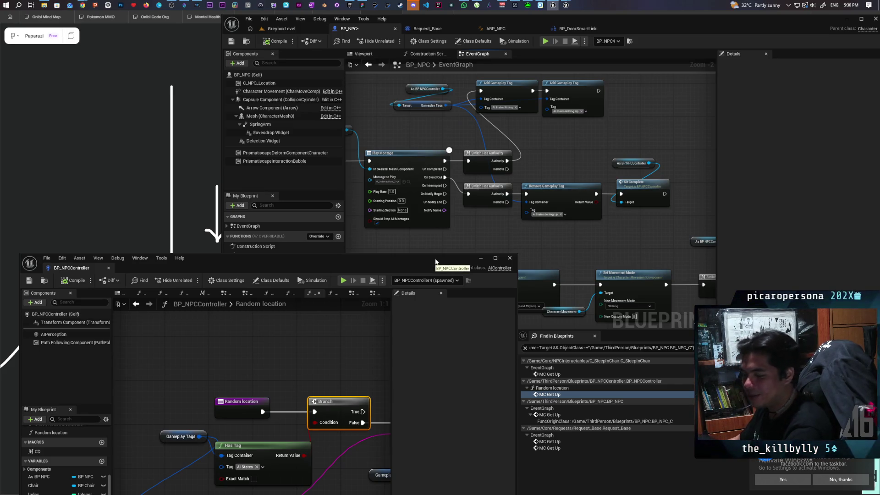
left_click_drag(617, 338, 621, 261)
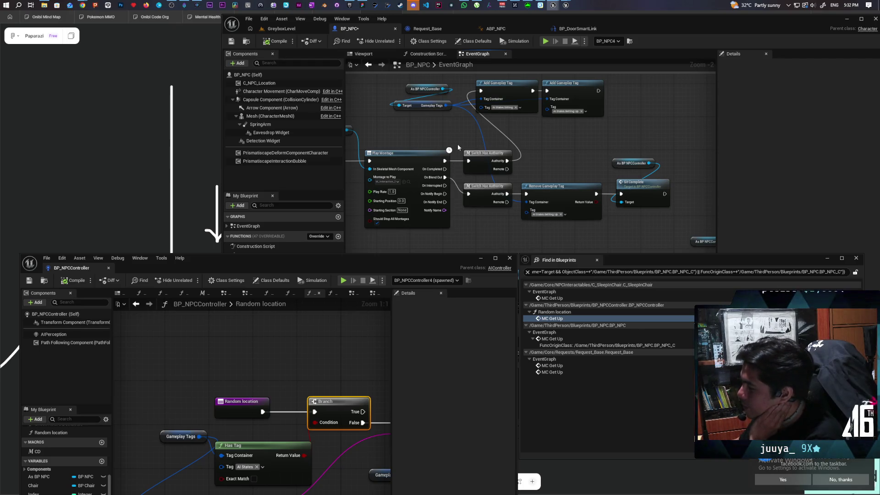
mouse_move(441, 115)
left_mouse_down()
mouse_move(639, 118)
mouse_move(661, 143)
mouse_move(652, 128)
mouse_move(518, 138)
mouse_move(491, 131)
left_mouse_up()
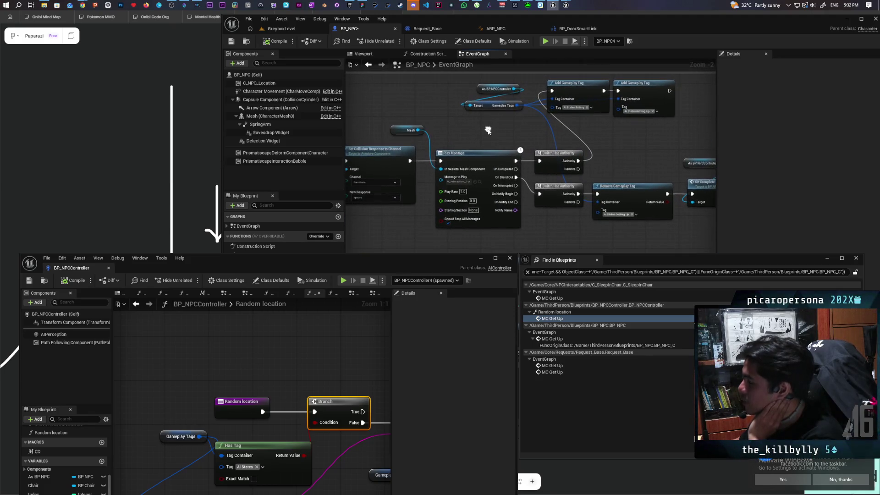
Select the Play Montage node and start playing the GreyboxLevel in the editor.
left_click(487, 155)
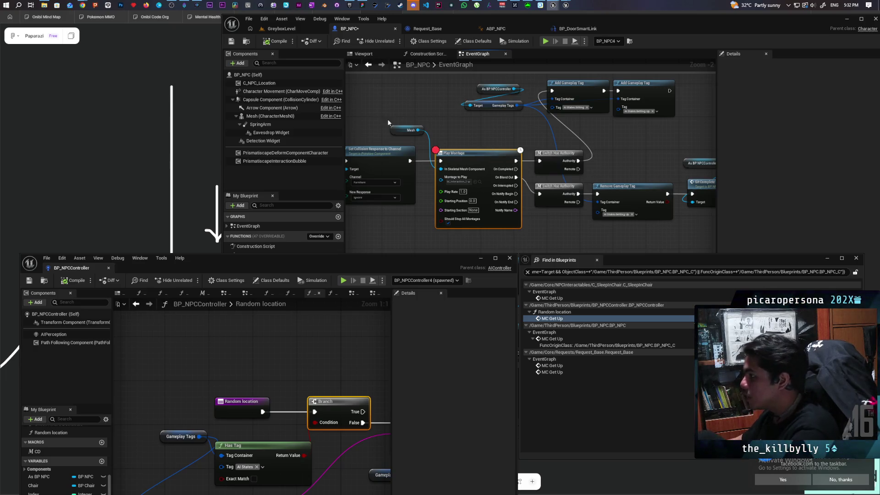
left_click(293, 29)
left_click(394, 42)
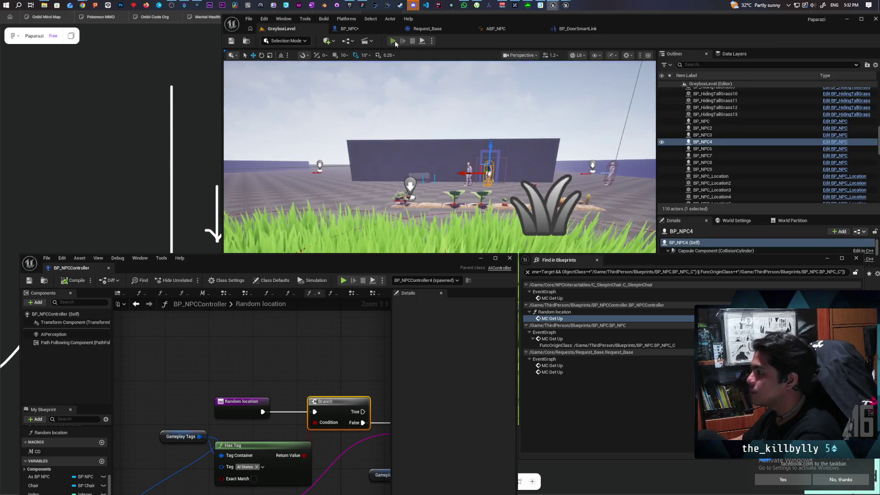
Walk the character past the shovel into the tall grass, then back up to see the doorway.
key("w")
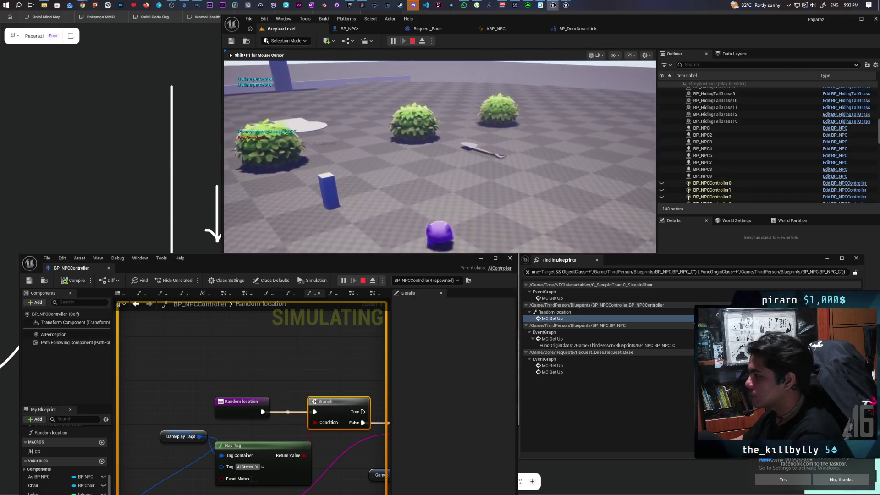
key("w")
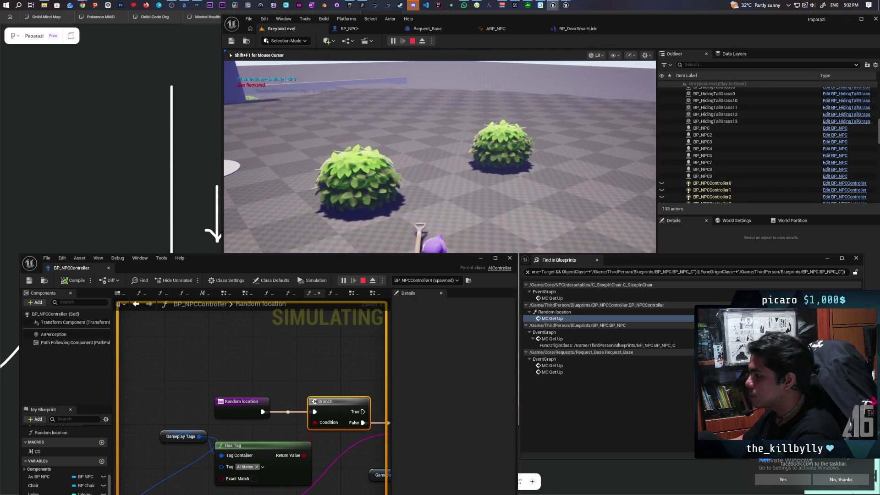
key("w")
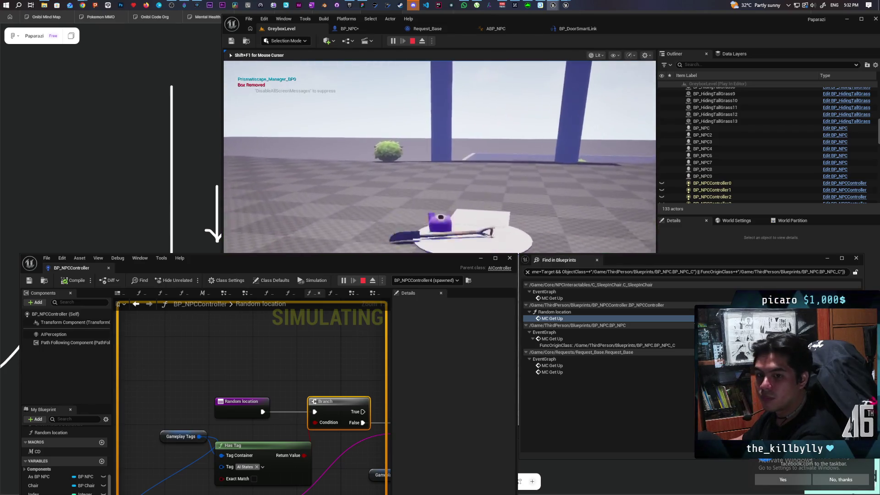
mouse_move(440, 157)
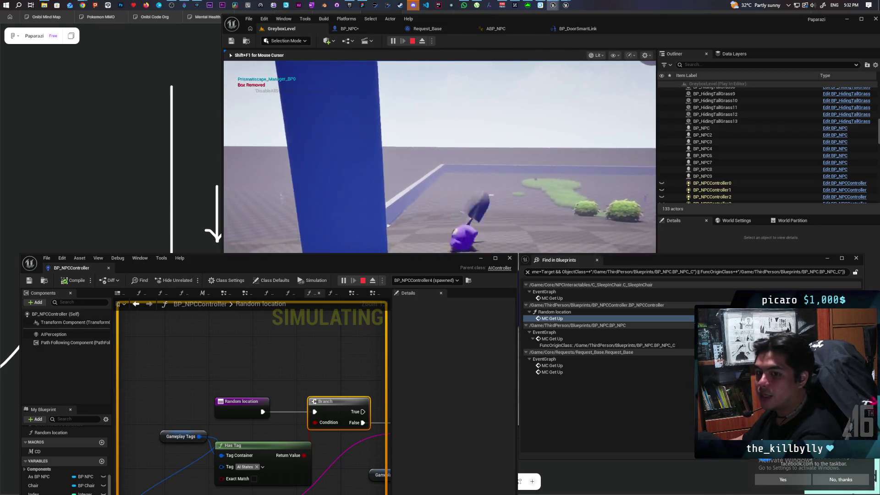
key("w")
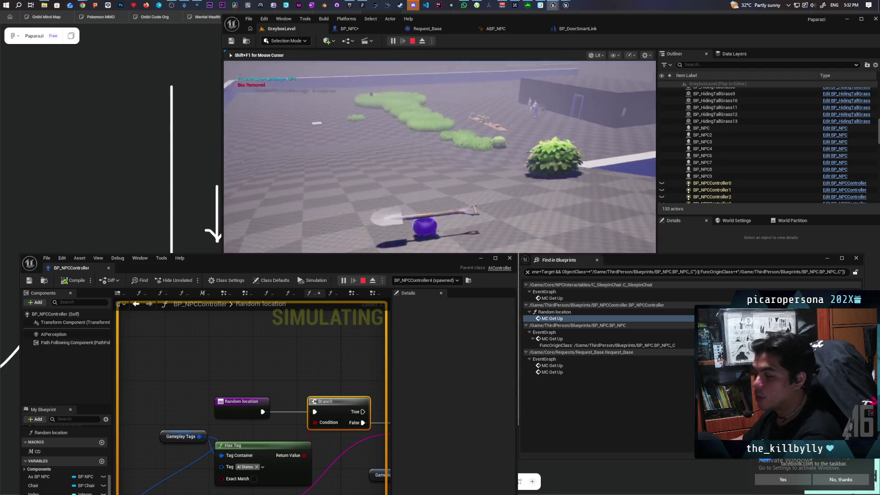
key("w")
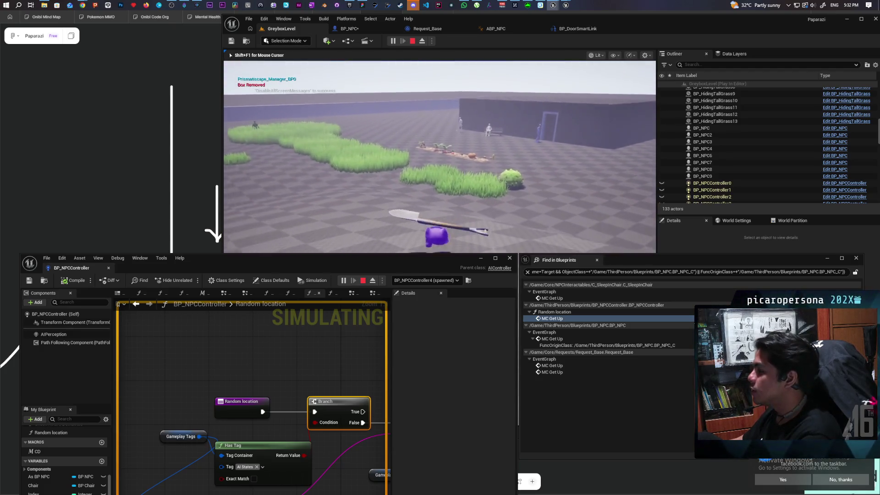
key("w")
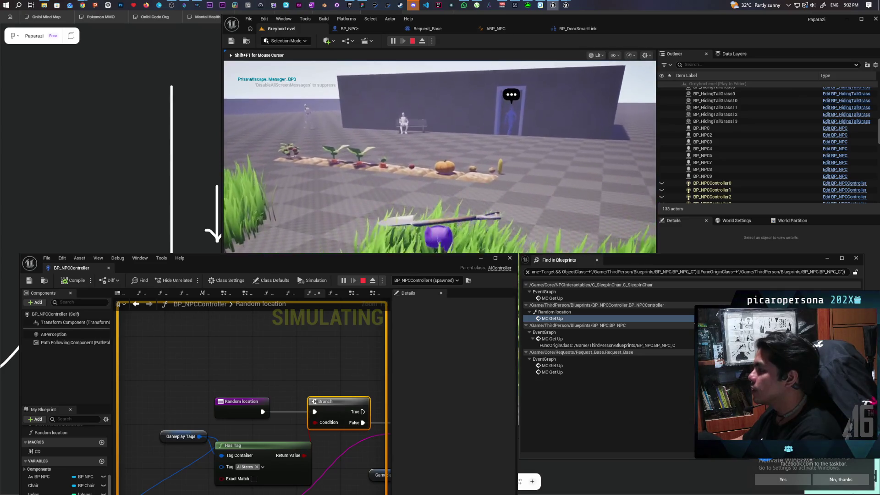
key("w")
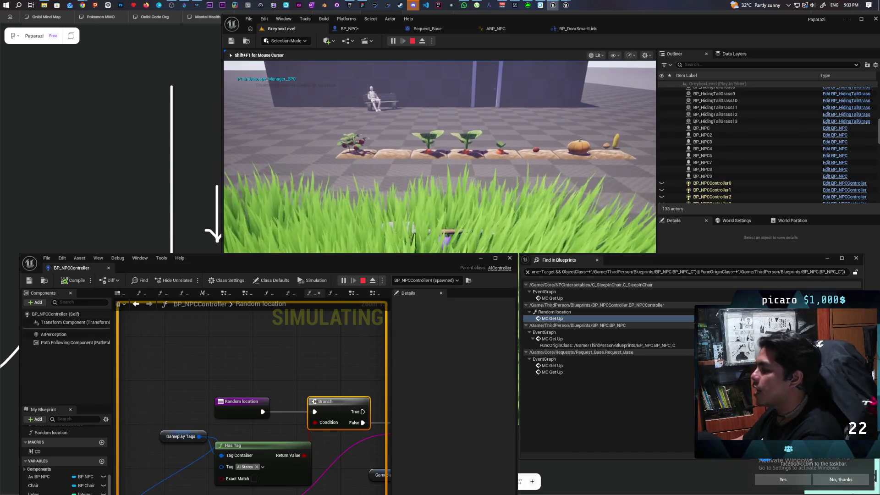
key("s")
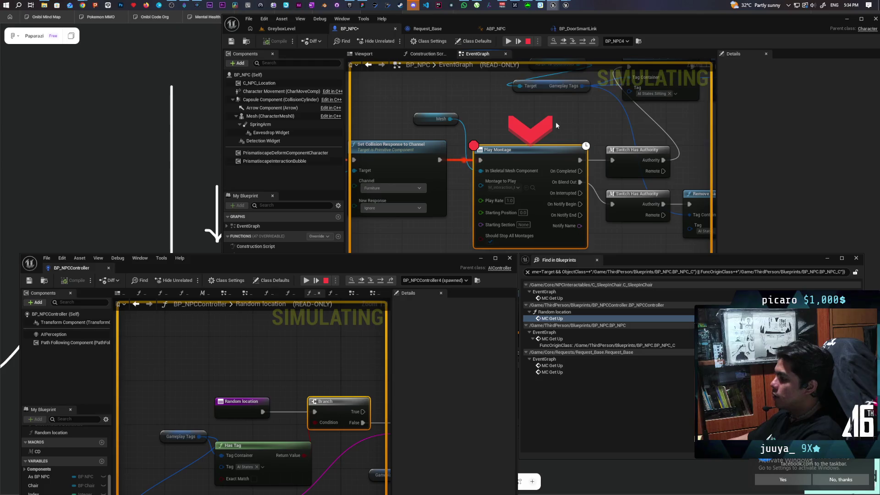
Step from Play Montage to both Add Gameplay Tag nodes, checking their Sitting and Getting Up tags.
key("F10")
key("F10")
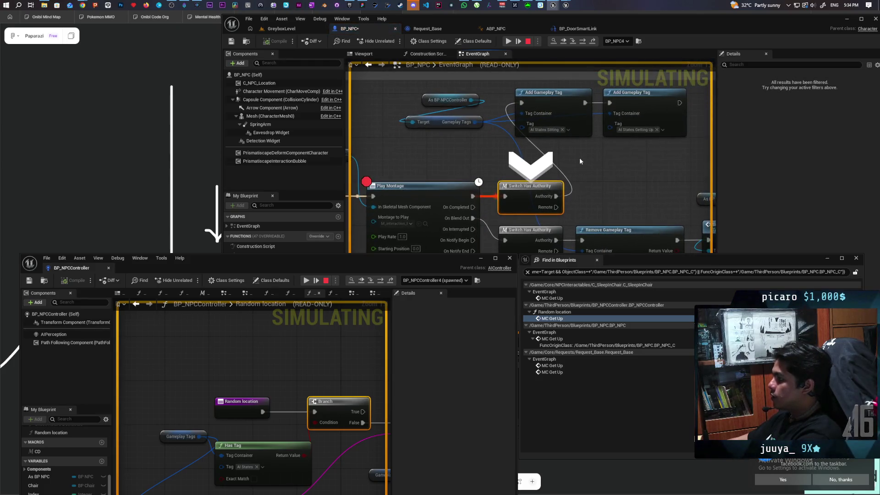
mouse_move(504, 202)
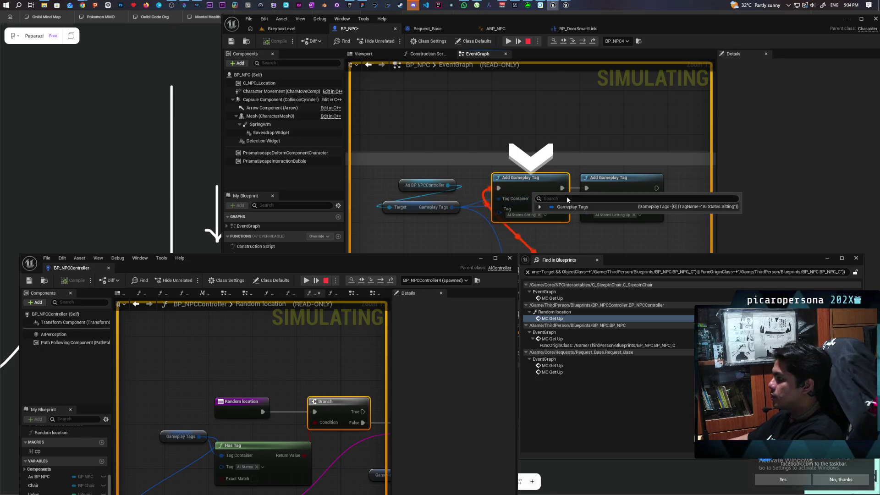
key("F10")
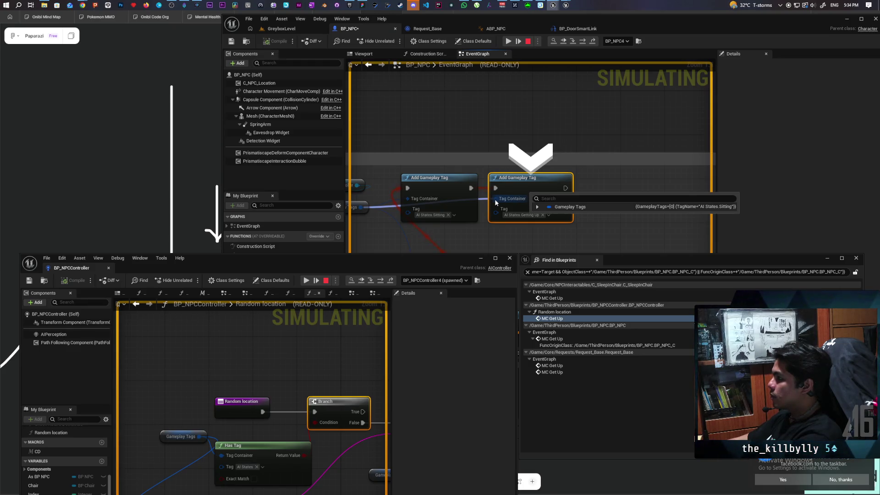
mouse_move(407, 202)
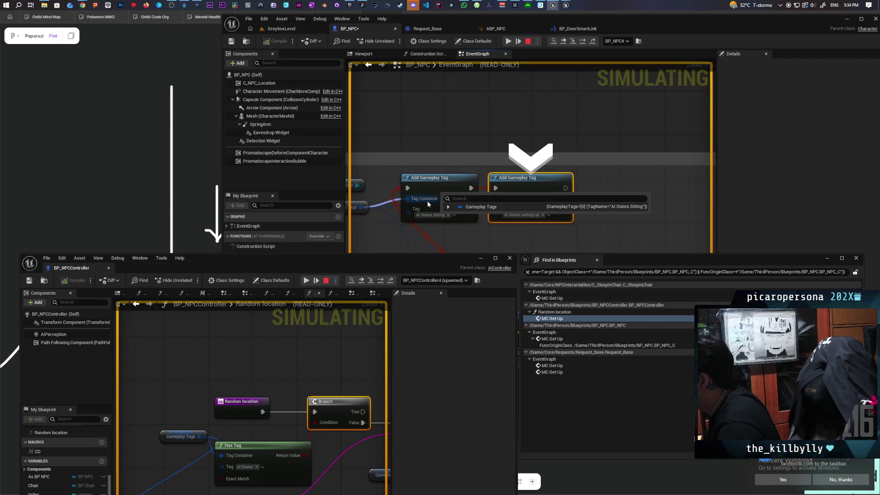
mouse_move(495, 198)
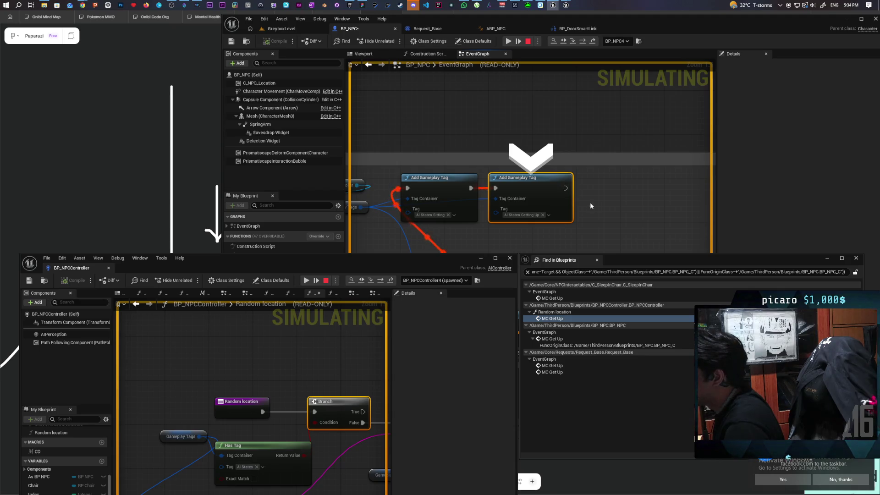
left_click(614, 192)
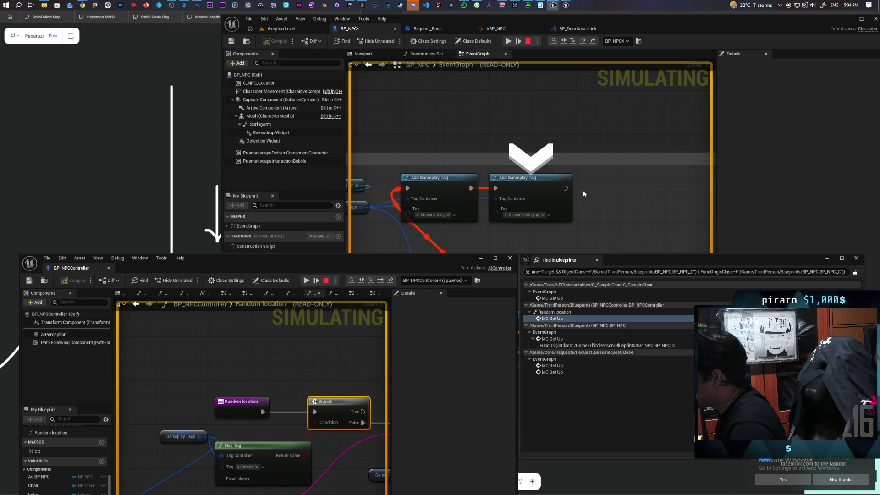
Inspect the Tag Container values of the paused Add Gameplay Tag nodes, confirming AI States Getting Up.
mouse_move(527, 198)
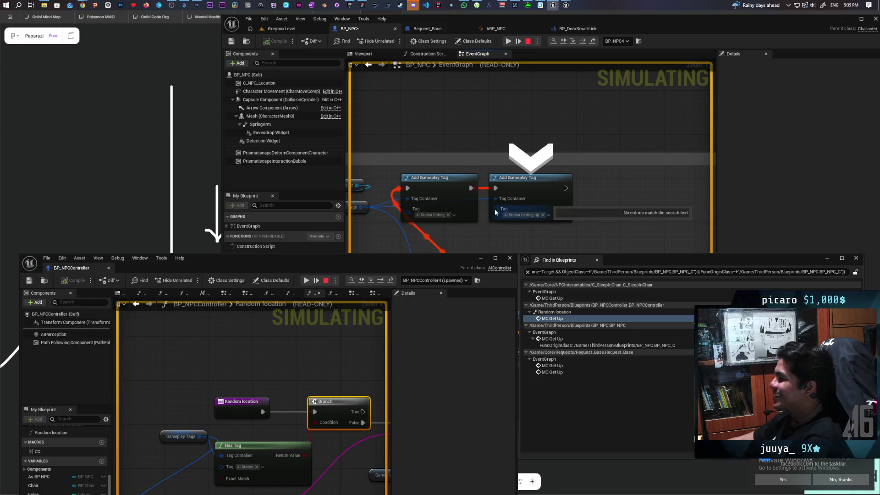
mouse_move(495, 198)
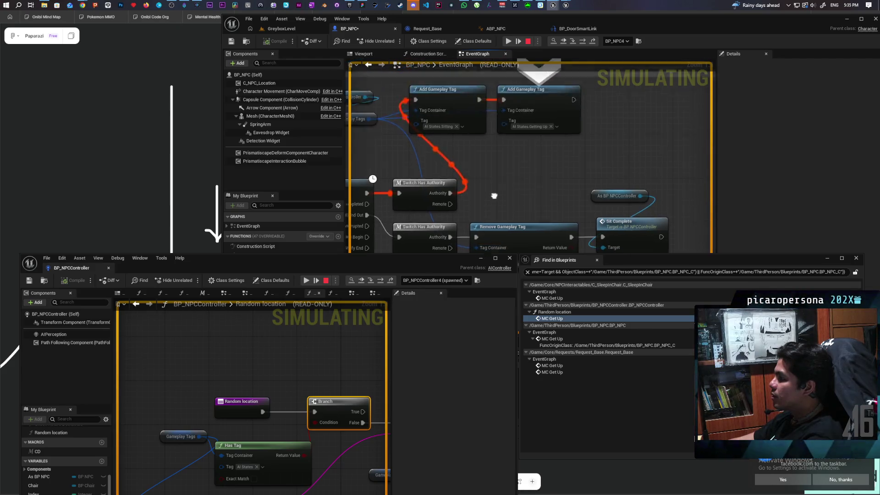
Resume the simulation until execution moves past Play Montage to Switch Has Authority.
left_click(581, 42)
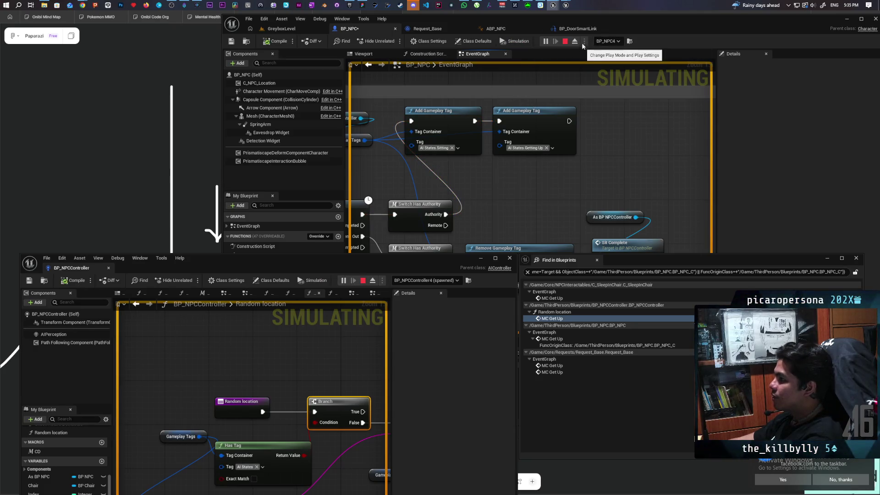
mouse_move(498, 137)
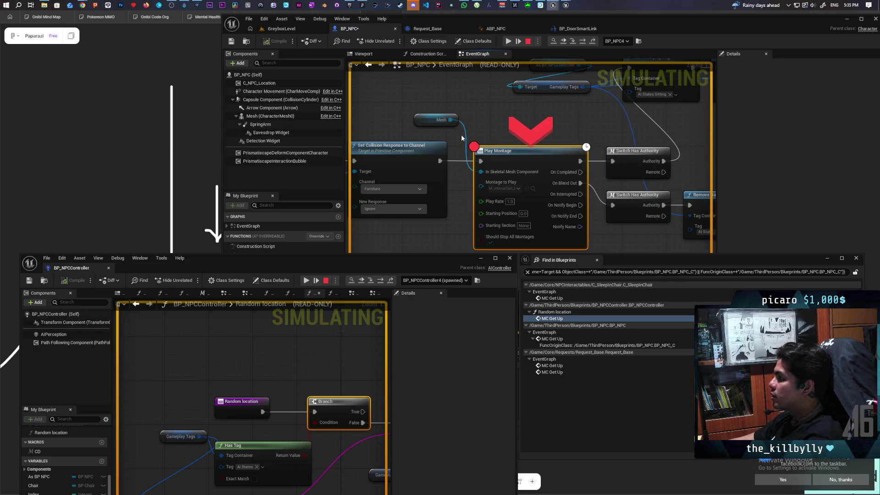
left_click(582, 42)
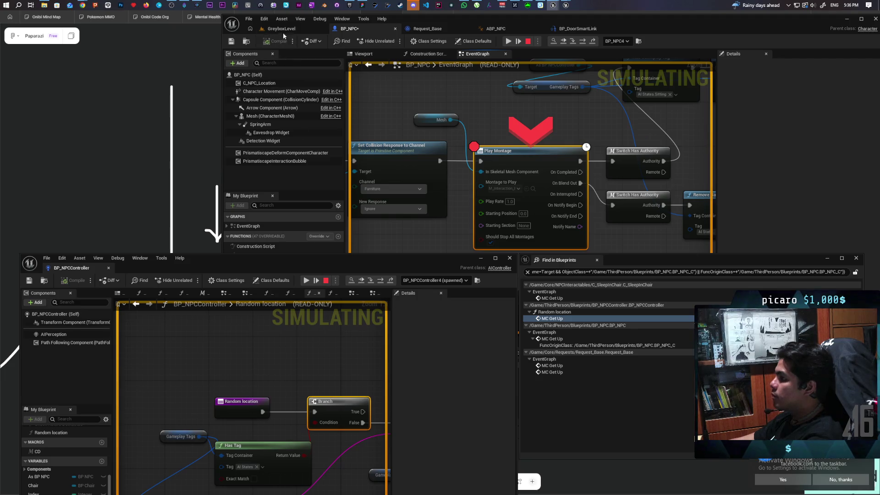
left_click(582, 42)
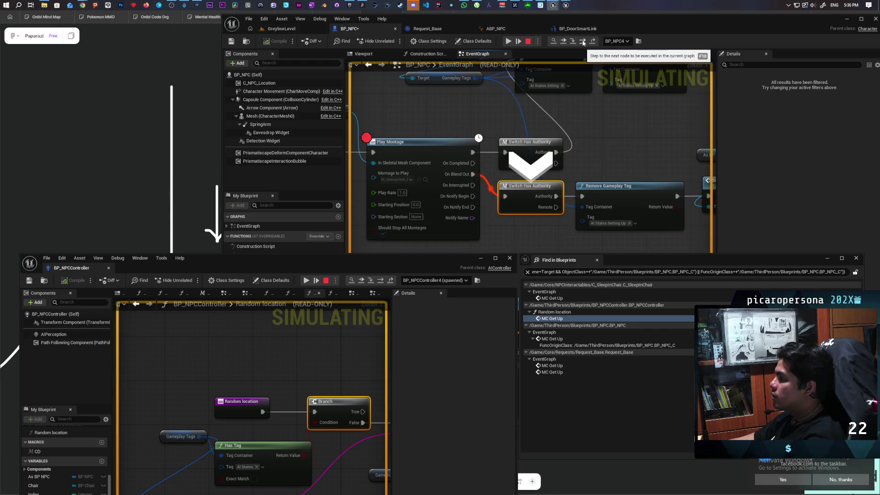
Advance through Remove Gameplay Tag so execution pauses at BP_NPCController's Sit Complete call.
left_click(583, 41)
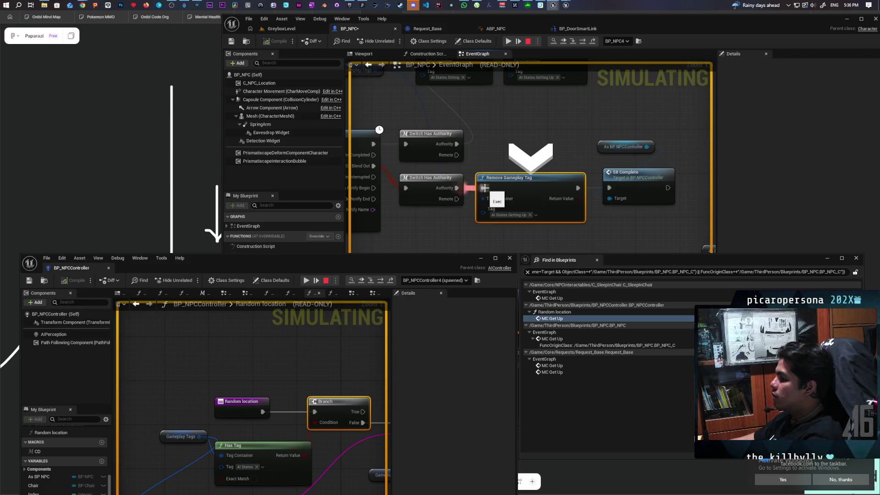
left_click(582, 42)
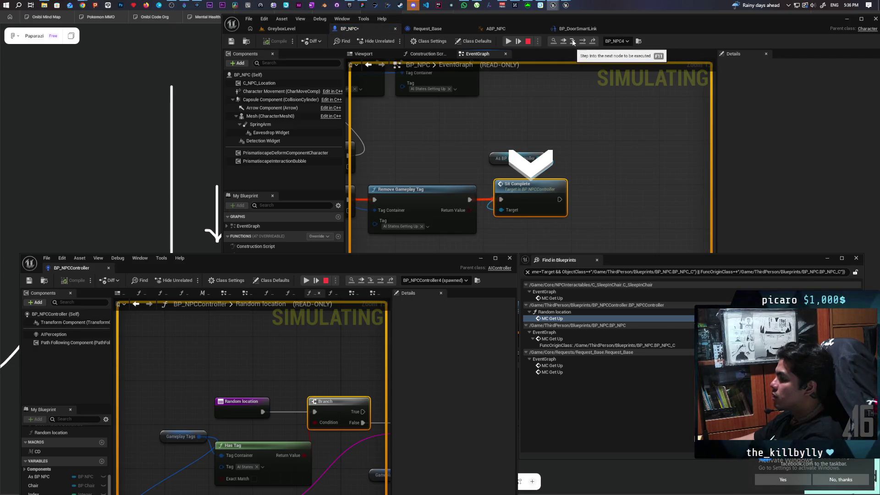
Step into Sit Complete through Update Perception to the Delay, then open Random location's Branch.
left_click(573, 42)
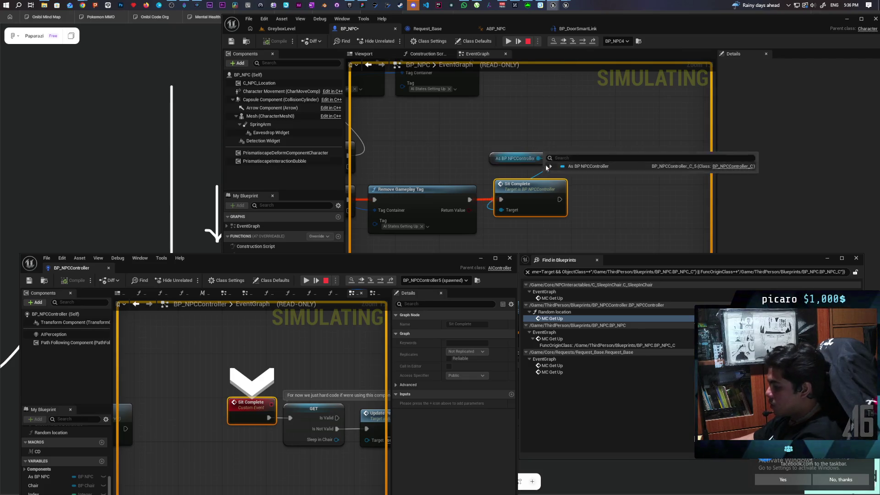
key("F11")
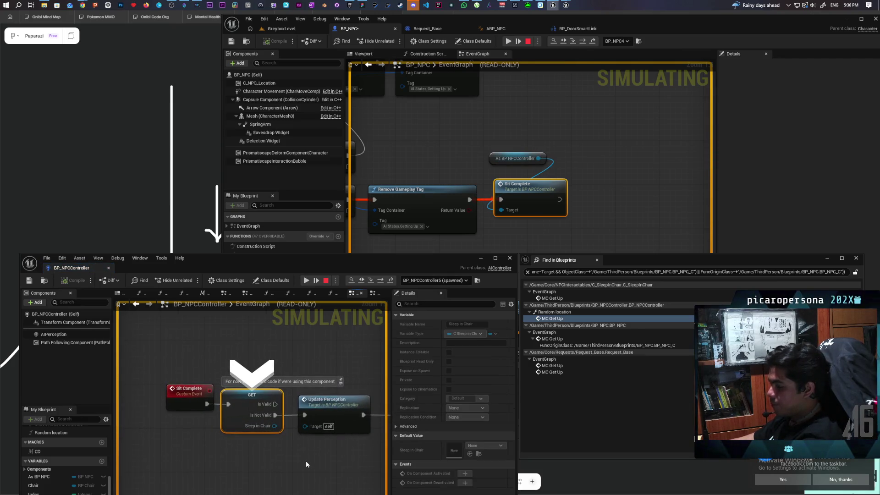
key("F11")
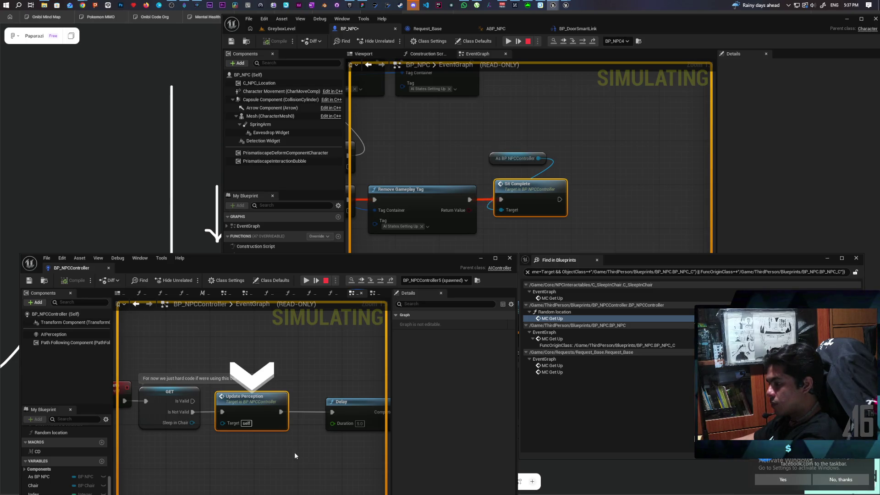
key("F11")
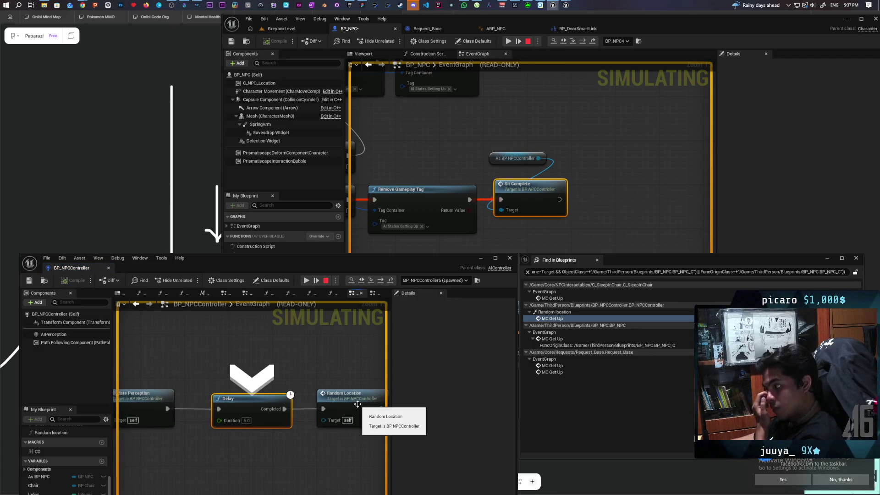
double_click(355, 410)
left_click(332, 409)
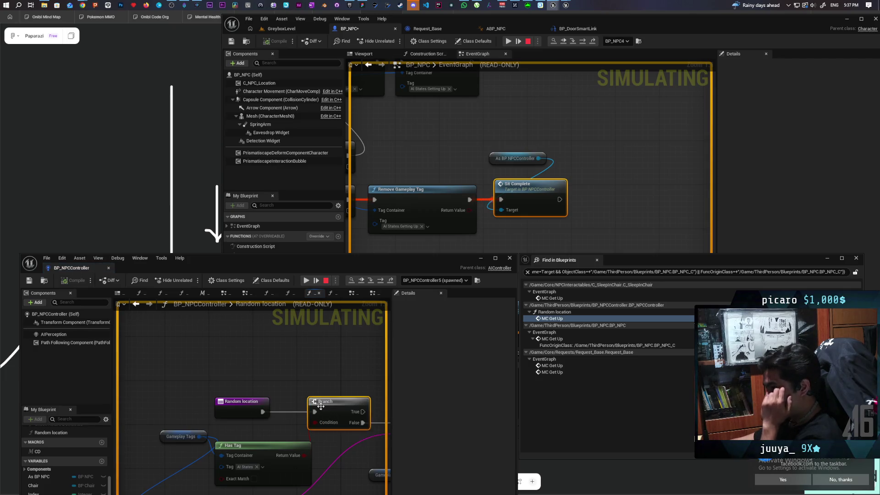
Set a breakpoint on the Random location node and resume the simulation until it hits.
left_click(258, 408)
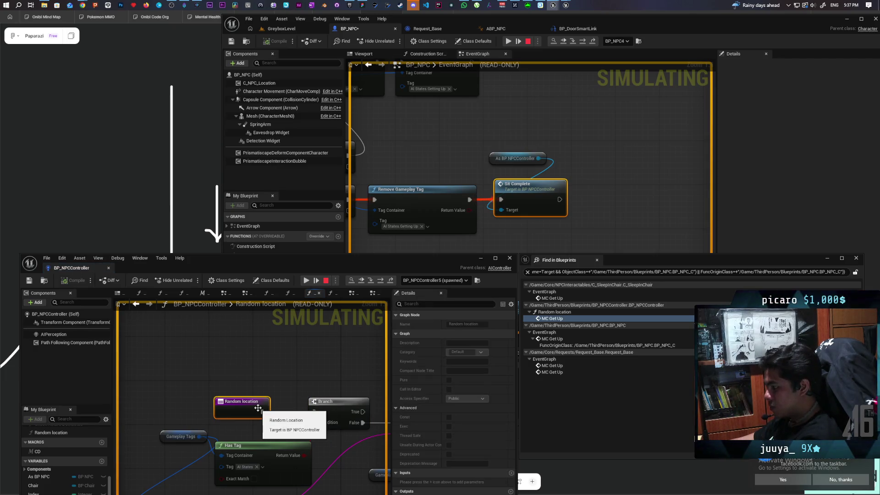
key("F9")
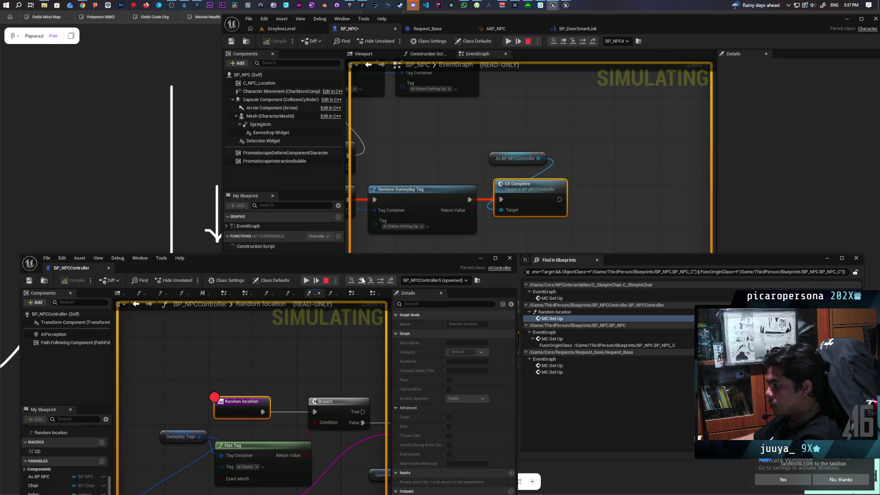
left_click(365, 281)
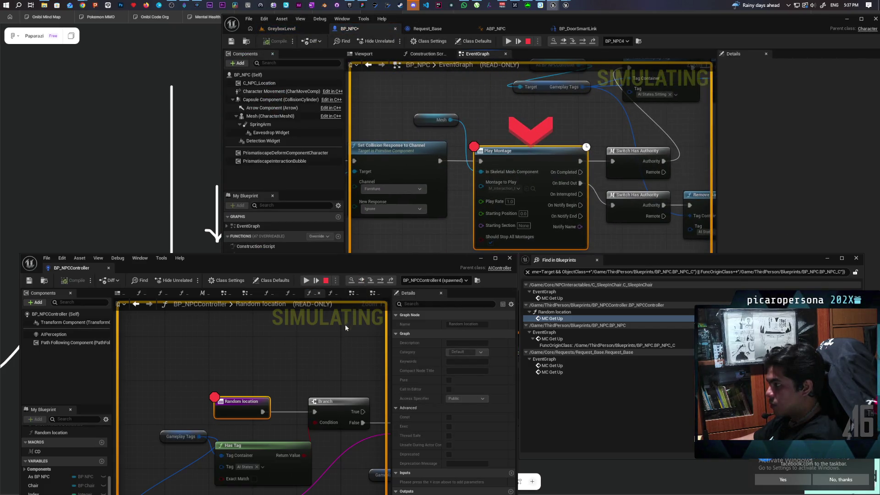
left_click(583, 42)
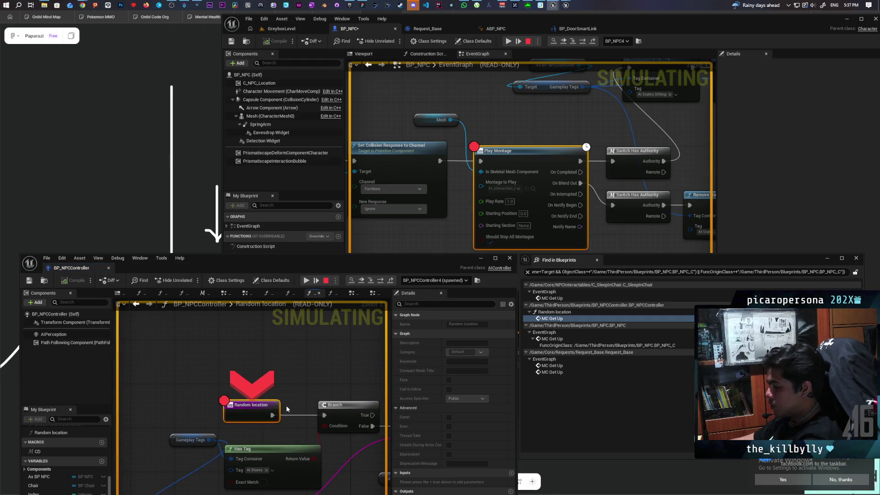
Step over from Random location to its Branch and inspect the pin values.
key("F10")
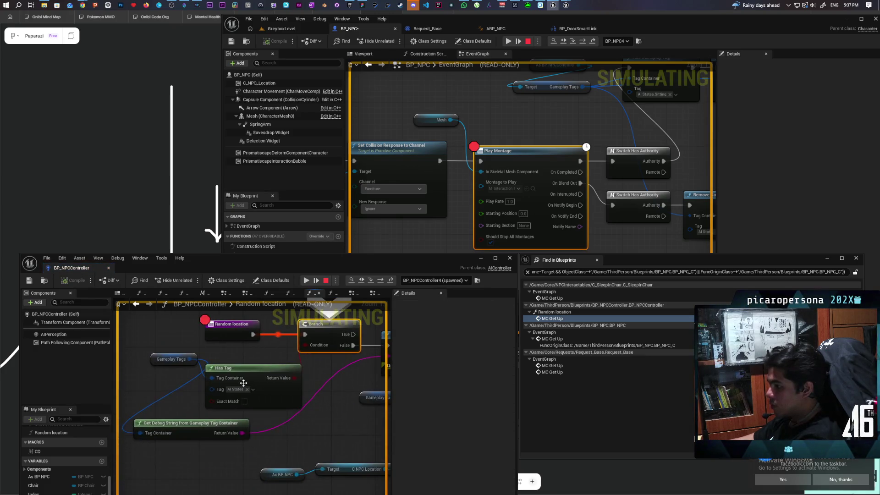
mouse_move(212, 378)
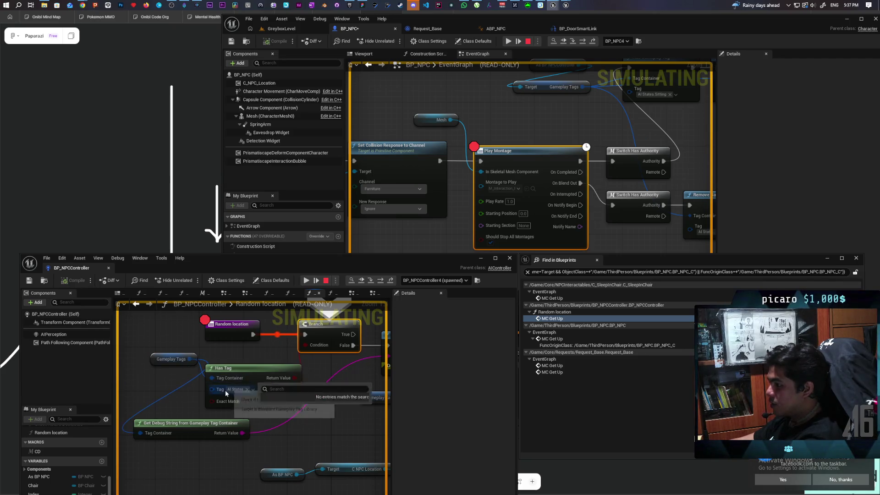
mouse_move(291, 379)
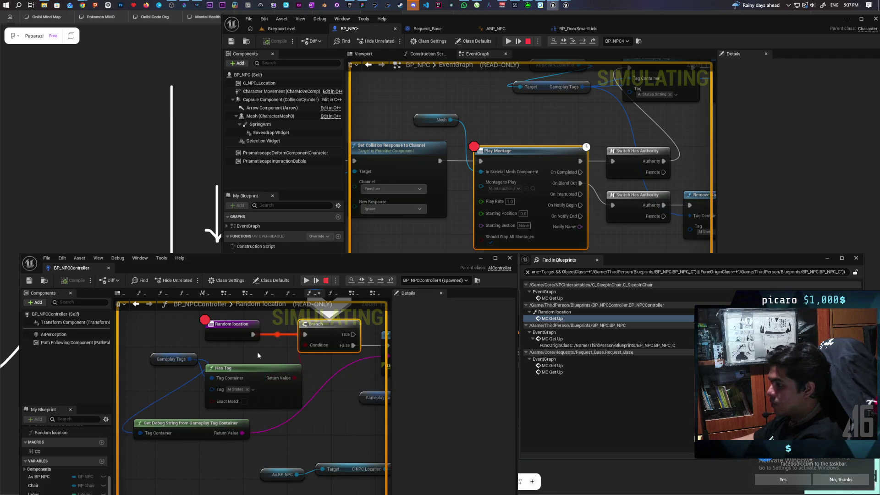
scroll(251, 361, "down", 4)
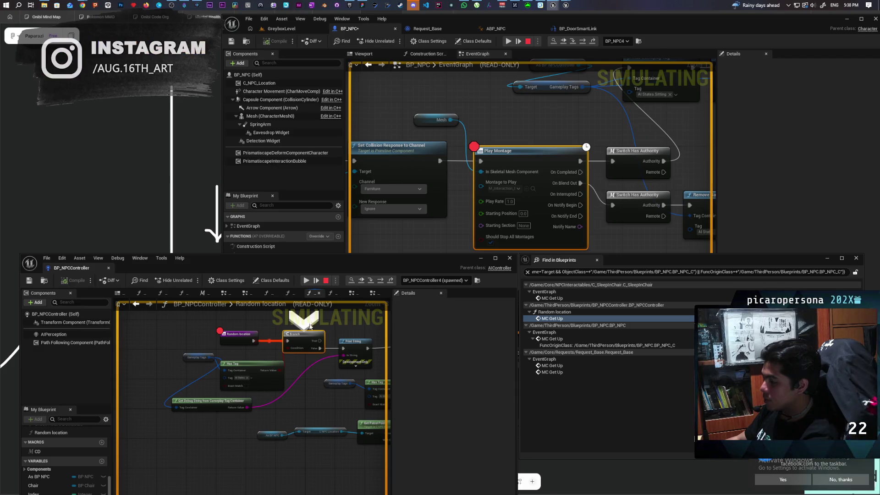
Stop the simulation and select the As BP NPCController node in the BP_NPC graph.
left_click(325, 283)
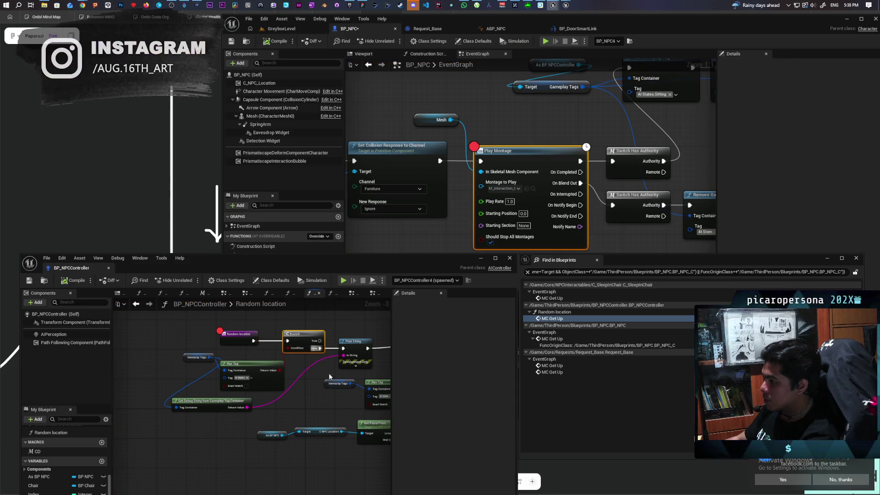
left_click_drag(552, 109, 500, 173)
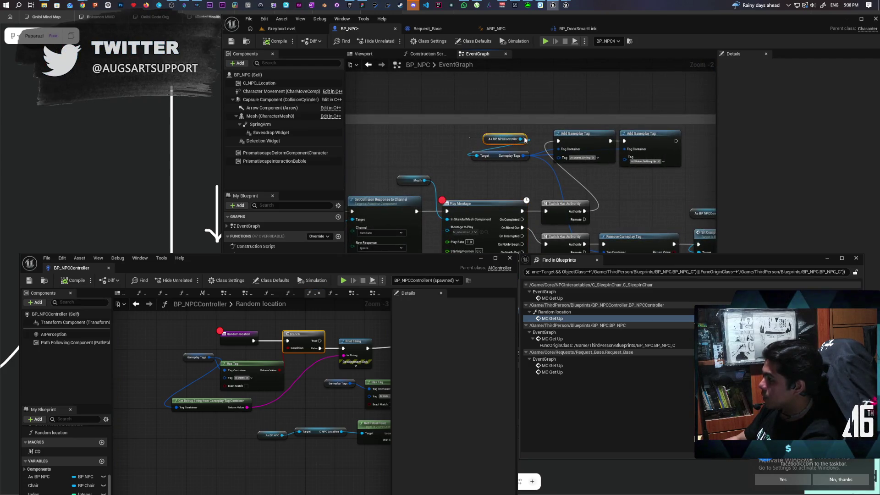
left_click_drag(464, 133, 526, 139)
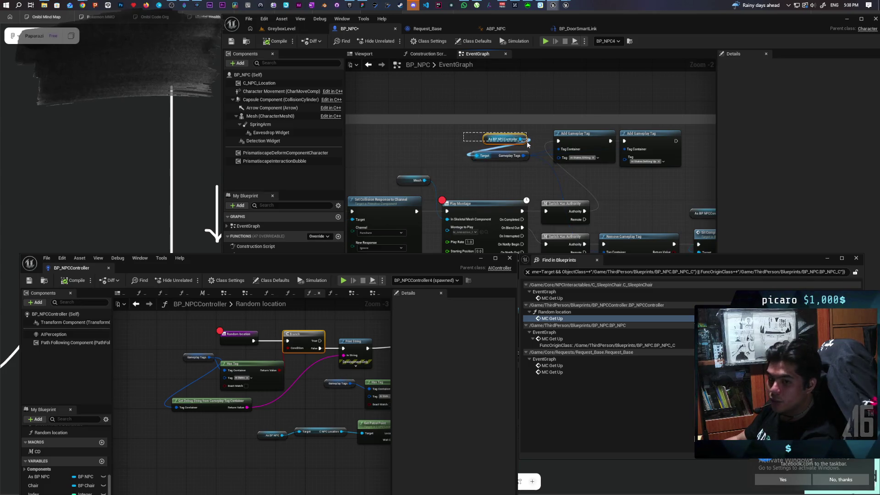
left_click_drag(472, 185, 444, 123)
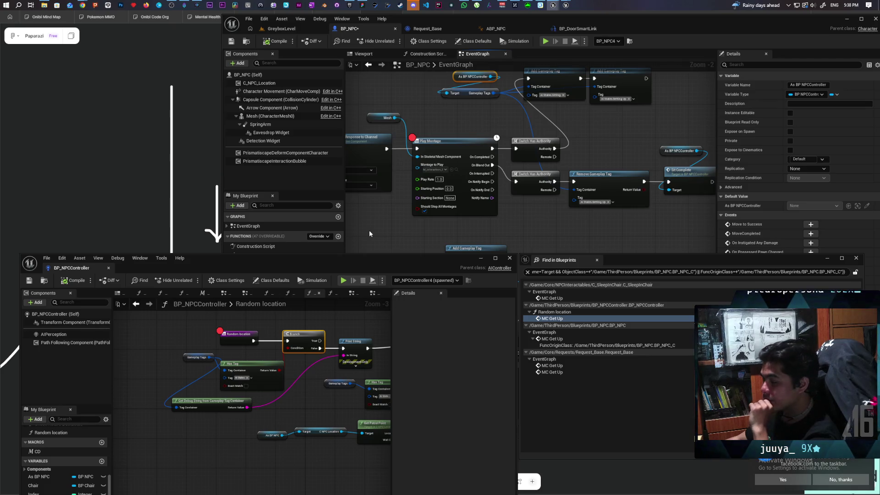
Review BP_NPC's Set Collision Enabled, Set Movement Mode and Add Gameplay Tag nodes, then deselect.
mouse_move(576, 230)
left_mouse_down()
mouse_move(546, 241)
mouse_move(596, 237)
mouse_move(599, 229)
mouse_move(585, 240)
mouse_move(578, 232)
left_mouse_up()
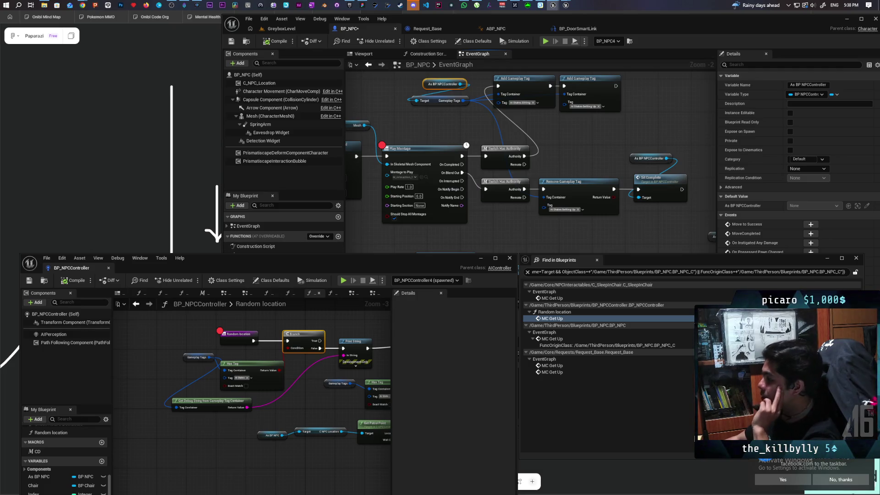
mouse_move(483, 234)
left_mouse_down()
mouse_move(510, 149)
mouse_move(611, 176)
left_mouse_up()
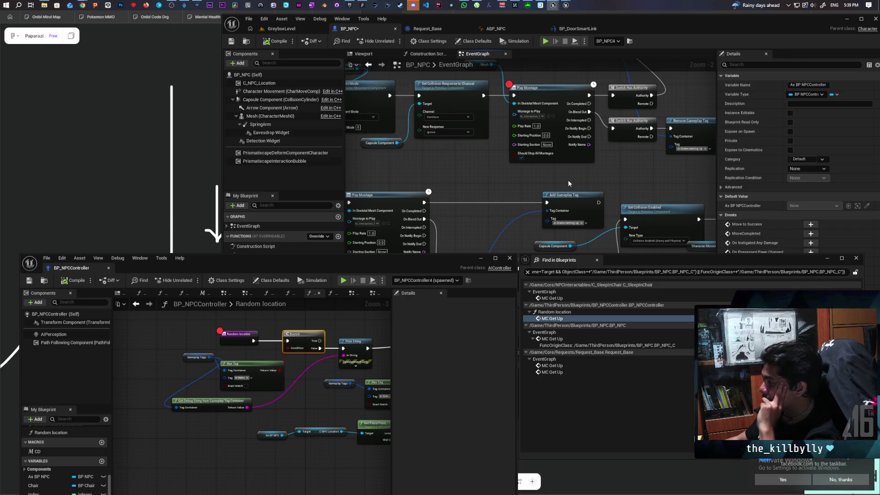
left_click_drag(568, 183, 468, 252)
mouse_move(425, 100)
left_mouse_down()
mouse_move(399, 88)
mouse_move(623, 117)
mouse_move(539, 219)
mouse_move(479, 233)
left_mouse_up()
left_click(399, 88)
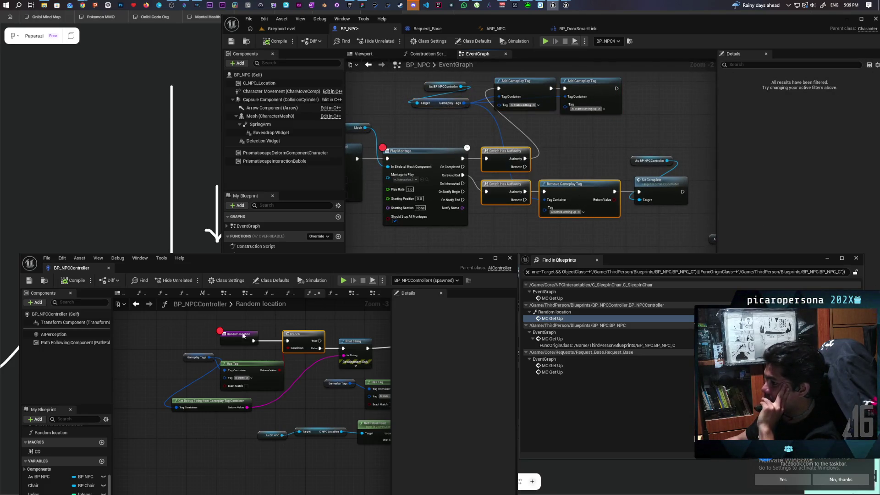
Arrange the Random location graph, moving Get Debug String down beside As BP NPC.
left_click(199, 380)
mouse_move(198, 347)
left_mouse_down()
mouse_move(186, 353)
mouse_move(200, 324)
left_mouse_up()
mouse_move(222, 265)
left_mouse_down()
mouse_move(224, 138)
mouse_move(223, 157)
left_mouse_up()
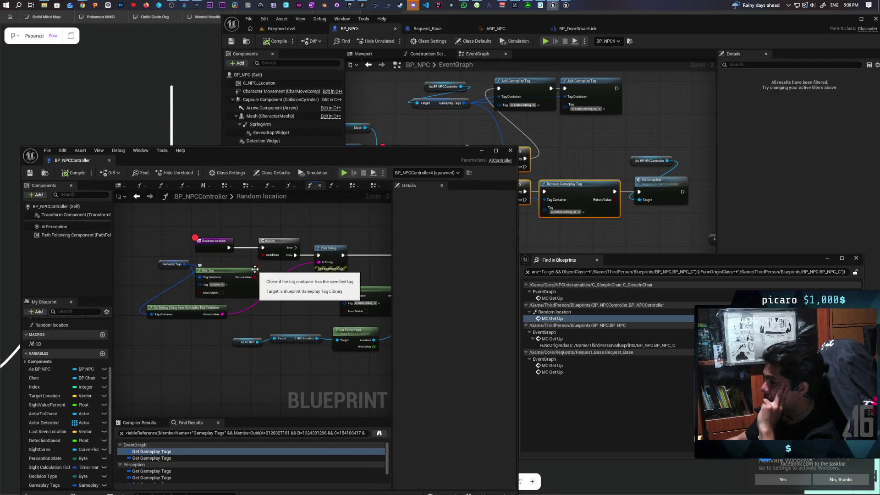
mouse_move(255, 269)
left_mouse_down()
mouse_move(279, 285)
mouse_move(254, 306)
mouse_move(281, 316)
mouse_move(210, 286)
mouse_move(265, 356)
mouse_move(176, 367)
mouse_move(281, 369)
mouse_move(249, 369)
mouse_move(308, 381)
left_mouse_up()
scroll(177, 366, "down", 1)
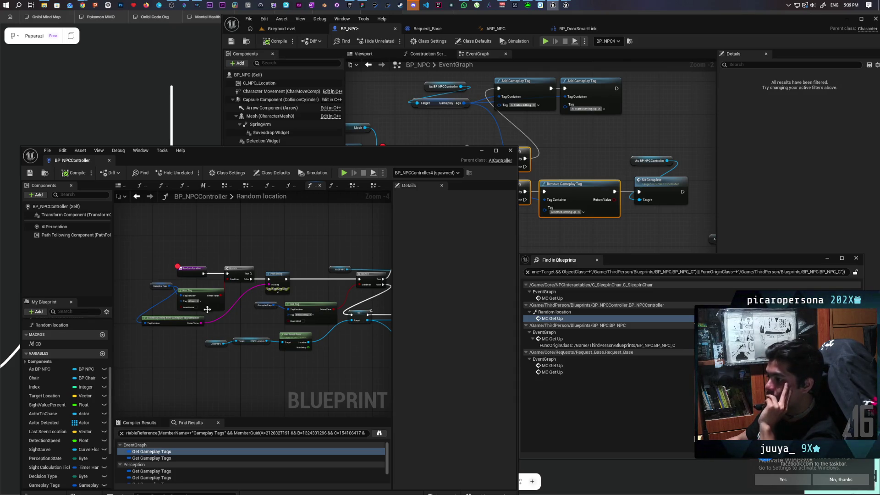
scroll(214, 304, "up", 4)
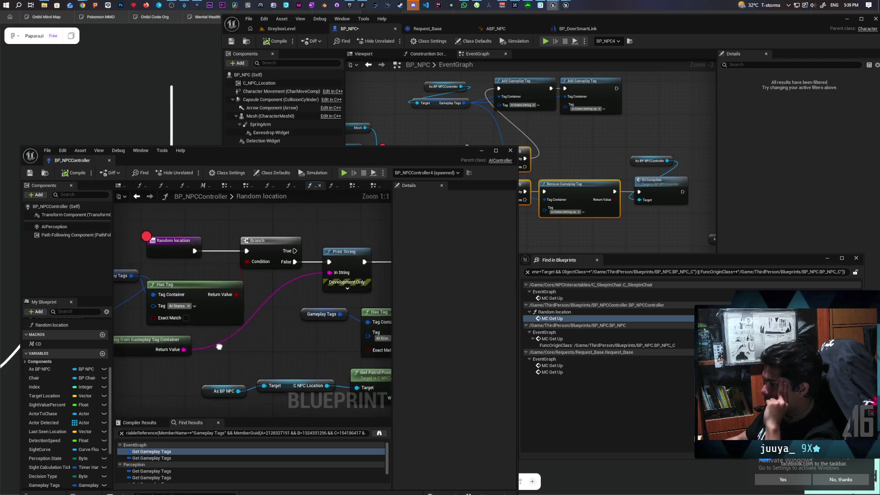
mouse_move(213, 345)
left_mouse_down()
mouse_move(292, 342)
mouse_move(303, 311)
left_mouse_up()
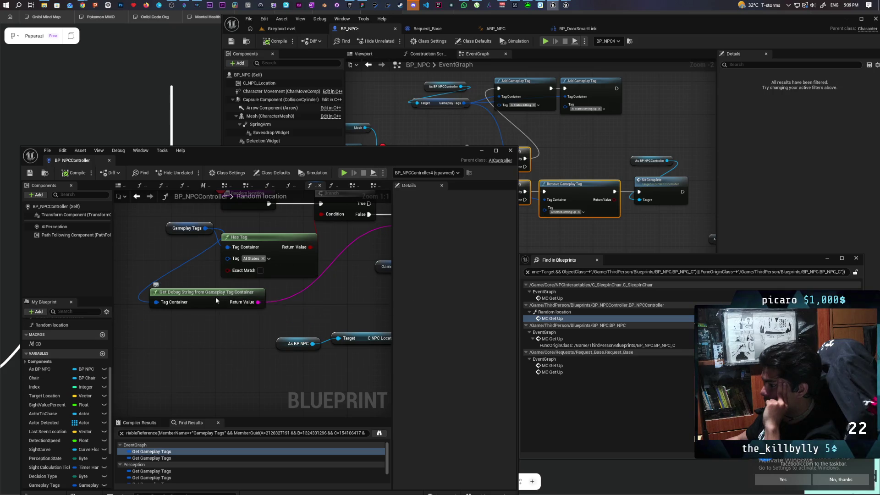
left_click_drag(216, 296, 222, 339)
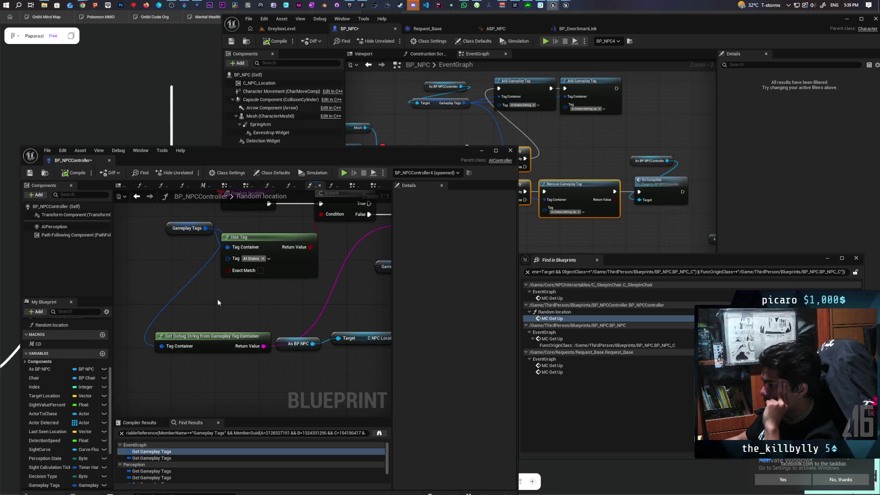
Add a Has Any Tags node from Gameplay Tags and place it beside Has Tag.
mouse_move(166, 228)
left_mouse_down()
mouse_move(121, 223)
mouse_move(167, 229)
mouse_move(185, 294)
left_mouse_up()
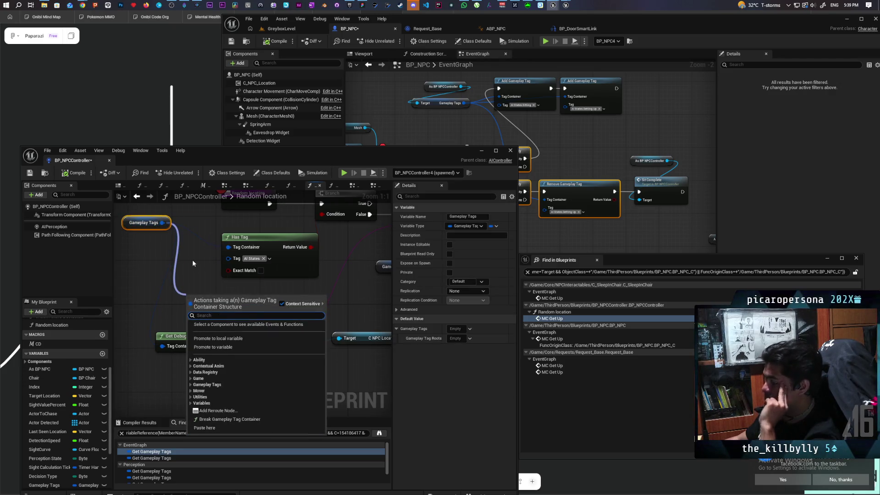
type("has tag")
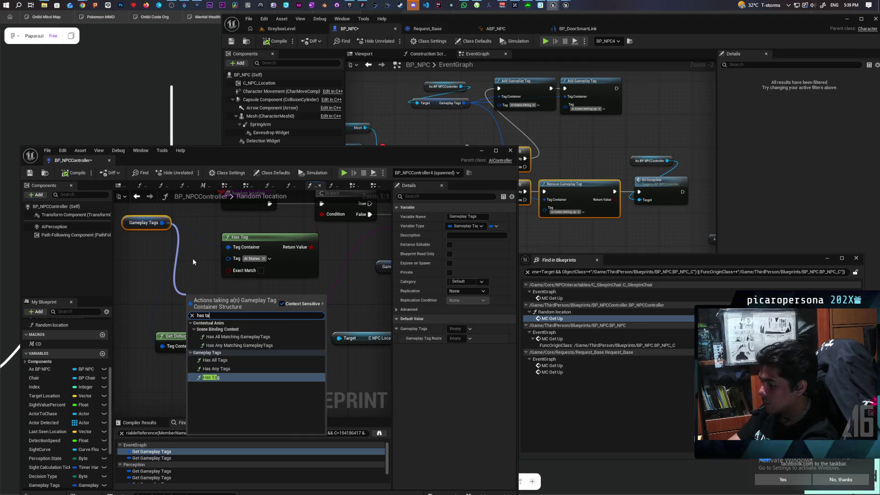
left_click(223, 368)
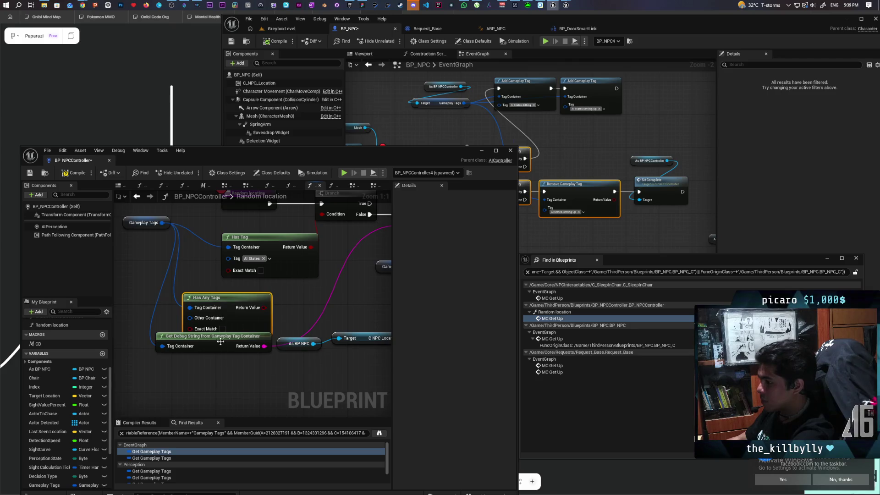
left_click_drag(237, 299, 261, 282)
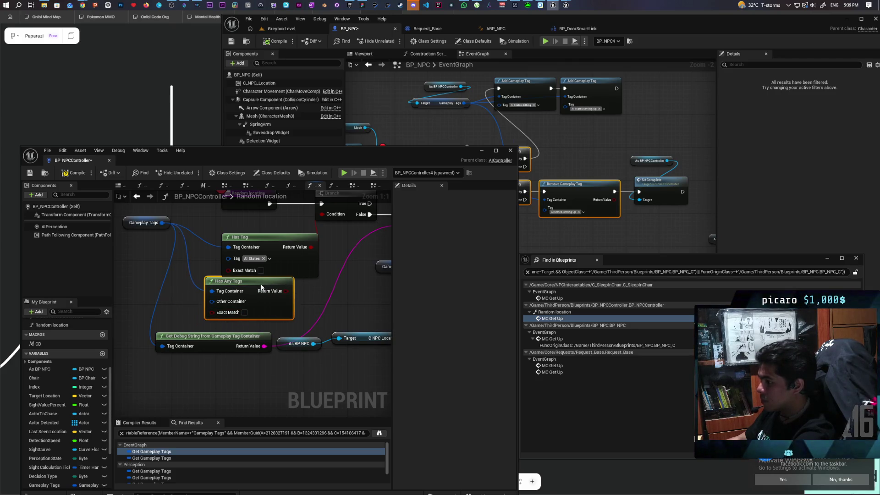
mouse_move(212, 348)
left_mouse_down()
mouse_move(223, 369)
mouse_move(284, 333)
left_mouse_up()
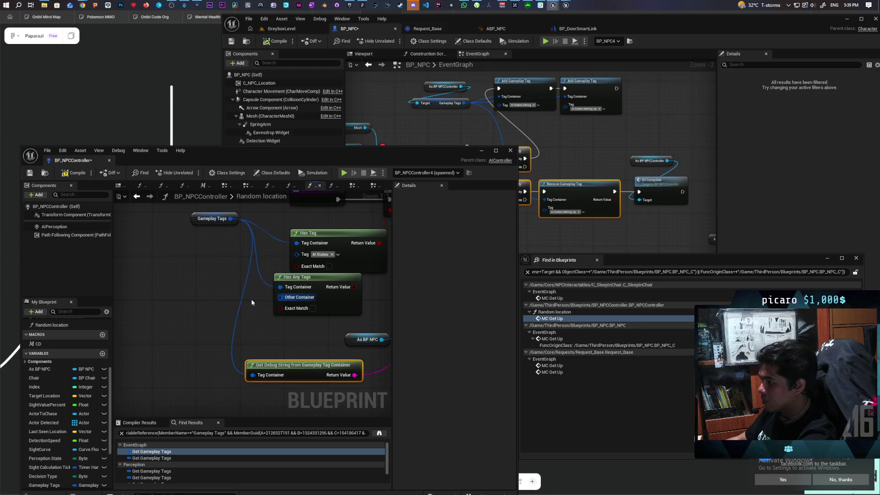
left_click_drag(280, 297, 218, 308)
type("make")
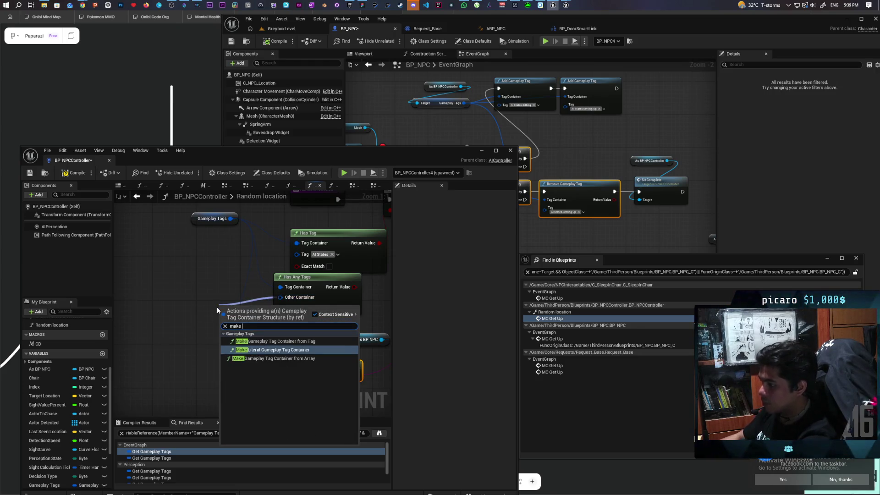
Feed Other Container a Make Literal Gameplay Tag Container holding AI States.Look at and AI States.Requesting.
left_click(275, 350)
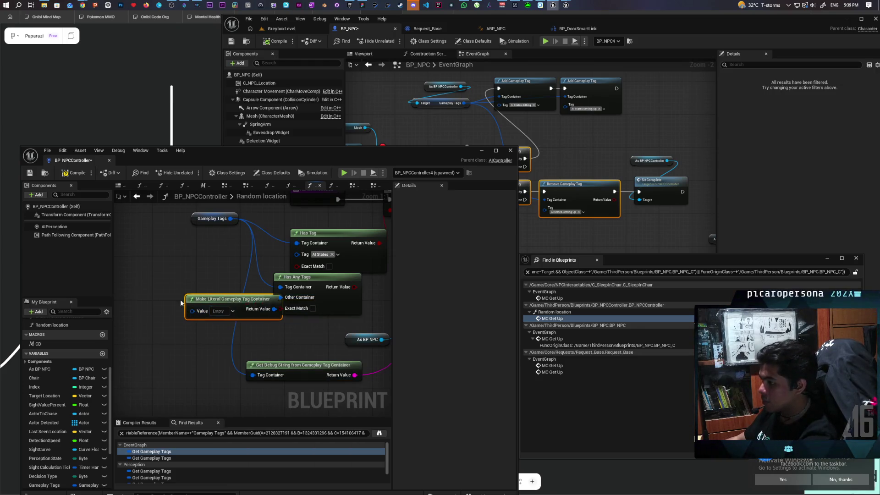
left_click(194, 311)
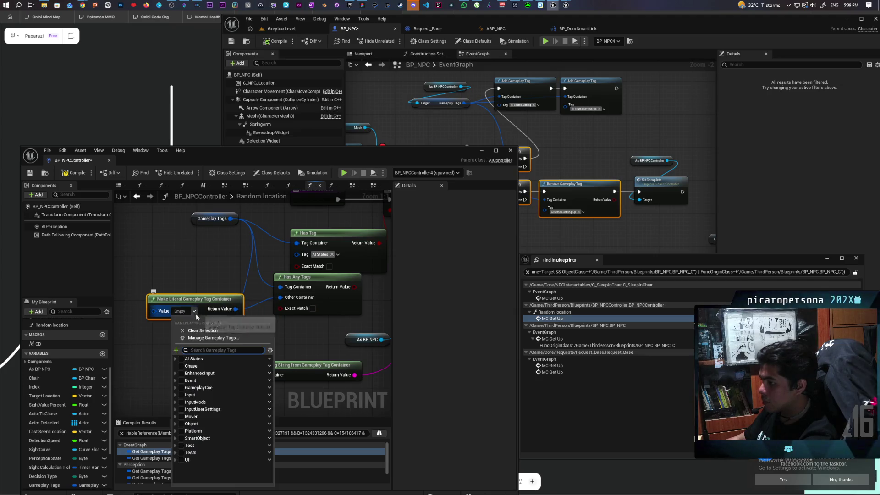
left_click(175, 359)
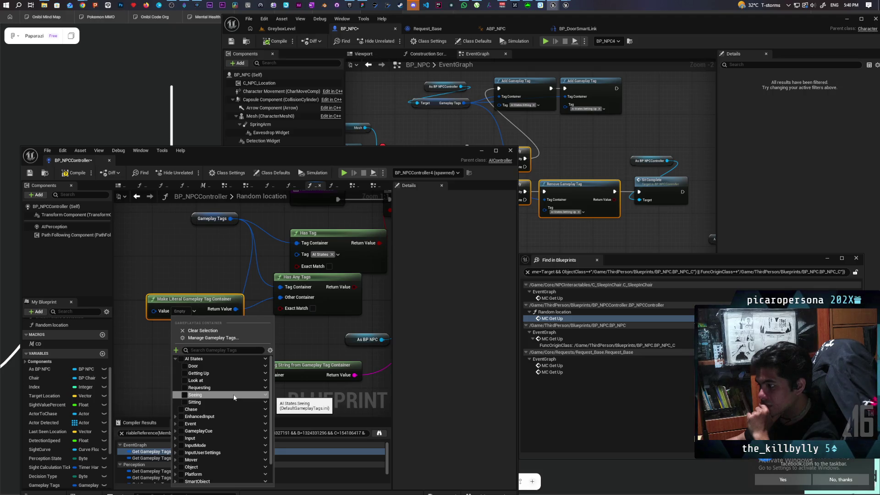
left_click(185, 383)
left_click(185, 393)
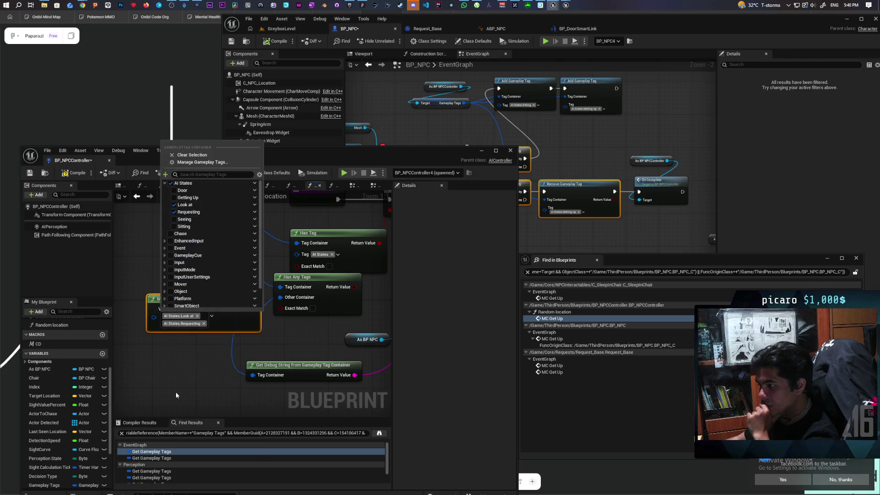
left_click(188, 358)
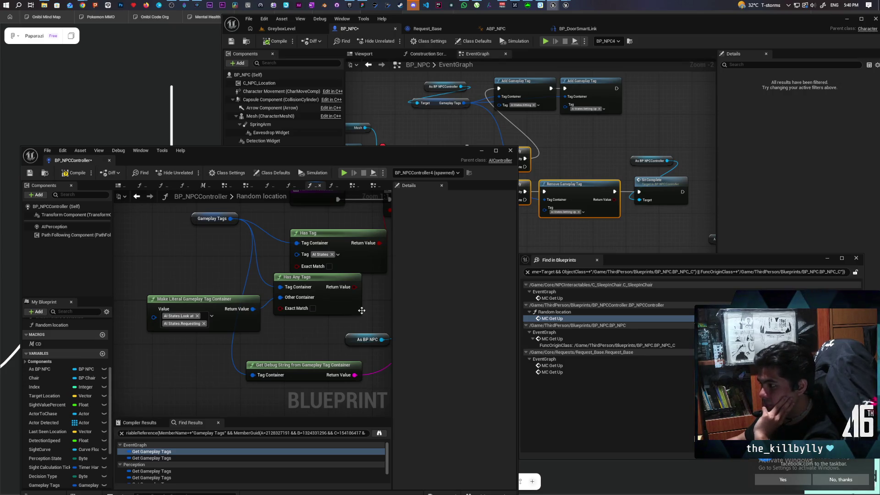
mouse_move(362, 310)
left_mouse_down()
mouse_move(262, 360)
mouse_move(352, 335)
mouse_move(310, 350)
left_mouse_up()
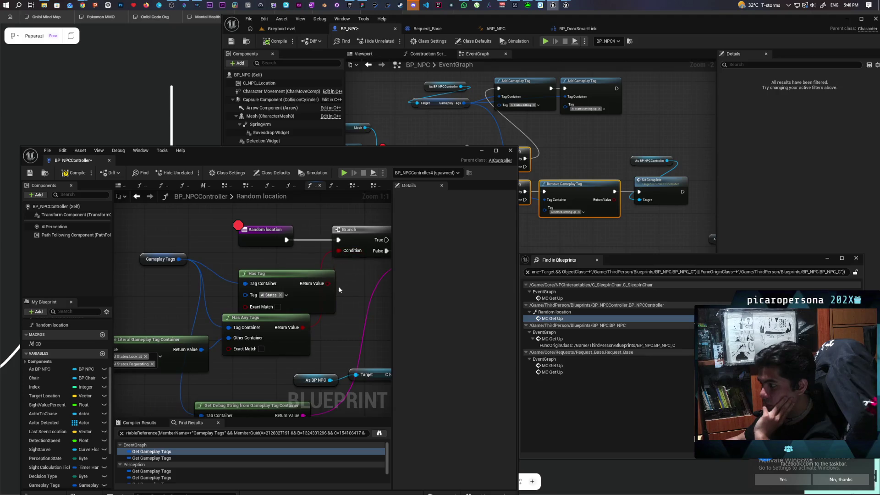
Replace Has Tag with Has Any Tags and clear the Random location breakpoint.
mouse_move(304, 276)
left_mouse_down()
mouse_move(273, 271)
mouse_move(191, 328)
mouse_move(295, 309)
mouse_move(285, 309)
left_mouse_up()
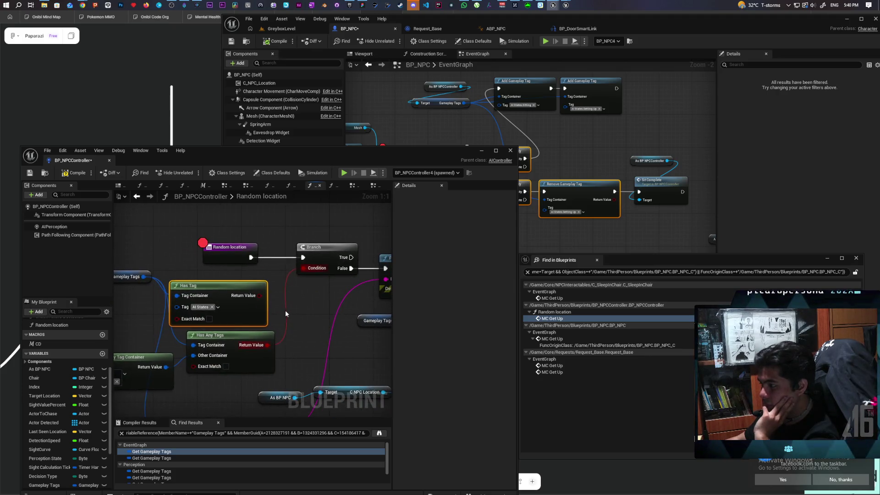
left_click(237, 303)
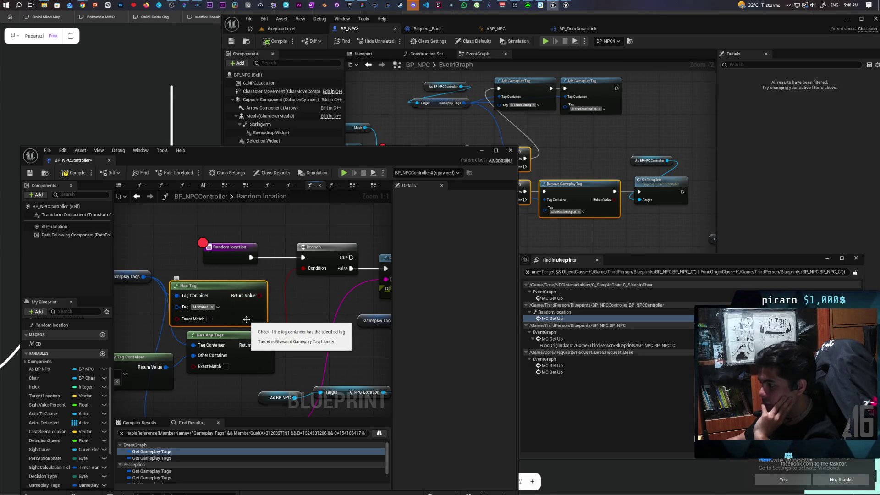
key("Delete")
left_click_drag(238, 335, 237, 285)
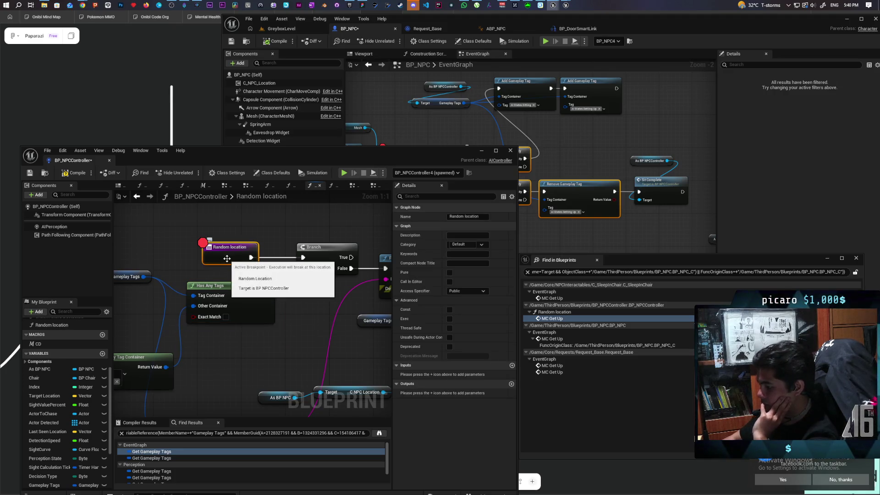
key("F9")
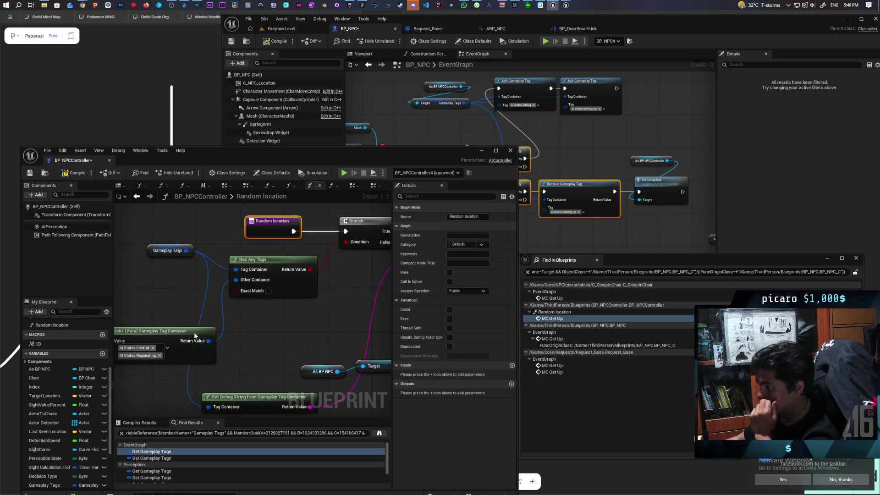
left_click_drag(194, 332, 301, 309)
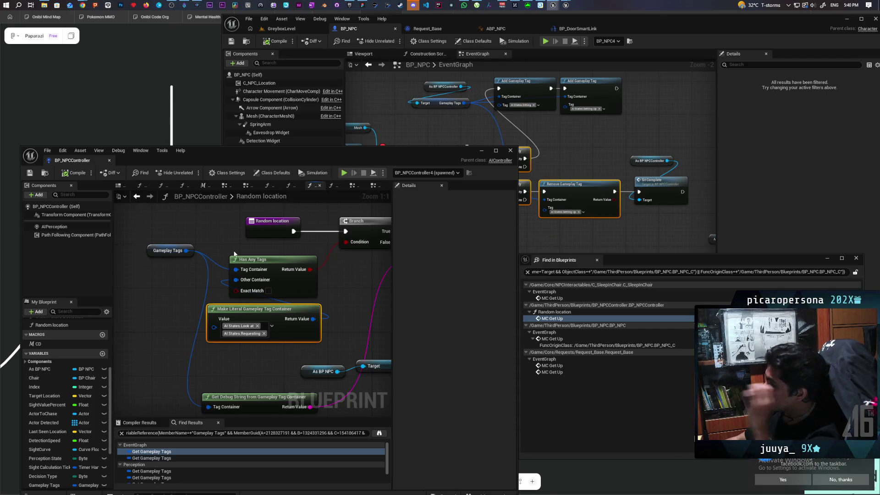
Clear the Play Montage breakpoint in BP_NPC and switch to the Perception graph.
left_click_drag(430, 151, 425, 215)
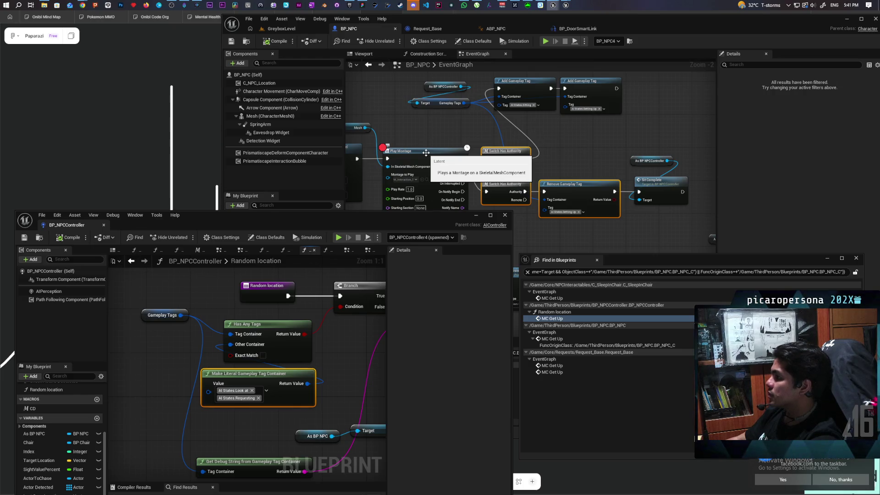
left_click(425, 153)
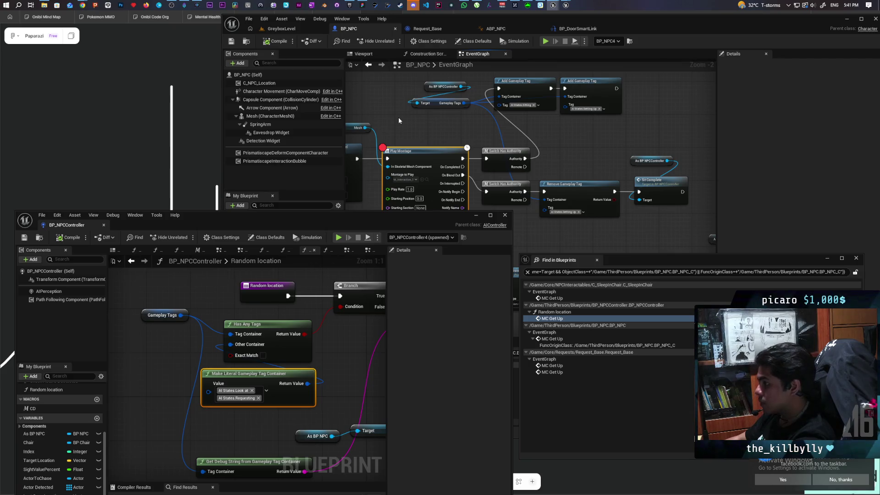
key("F9")
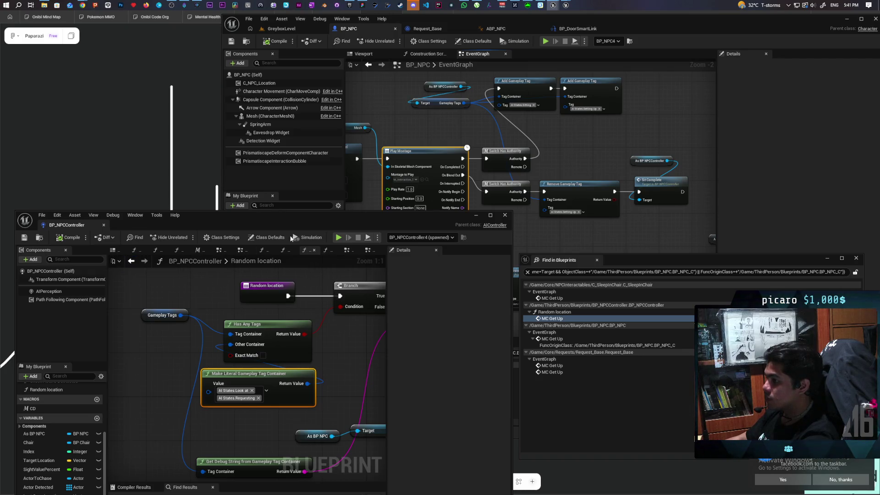
left_click_drag(321, 215, 413, 123)
left_click(461, 159)
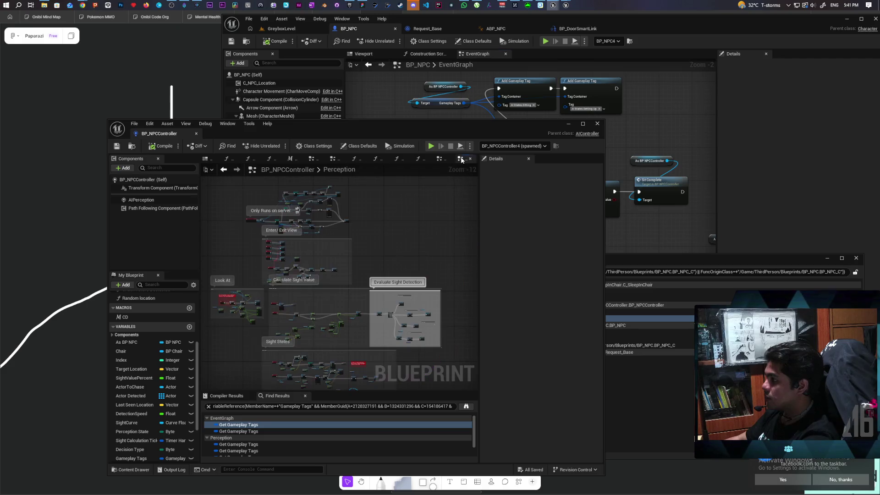
Locate the Look At section's Event Tick node in the Perception graph.
right_click(385, 234)
type("tag")
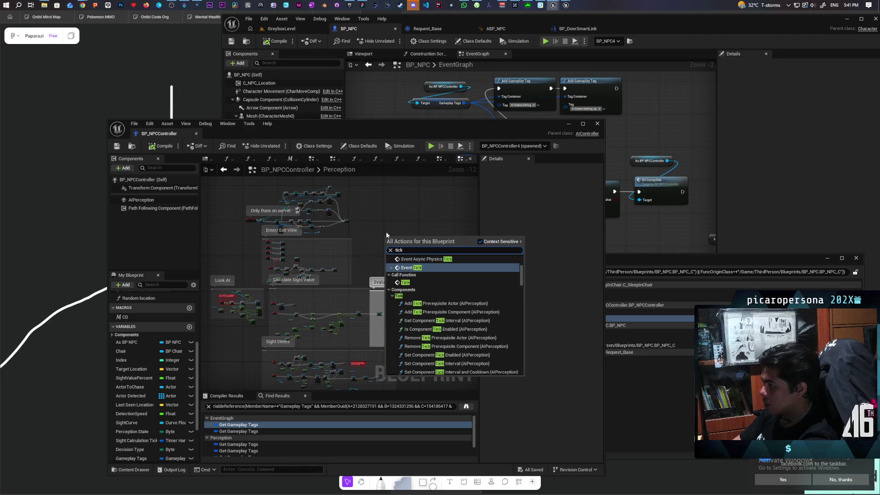
key("Escape")
left_click_drag(386, 232, 502, 206)
scroll(348, 275, "up", 10)
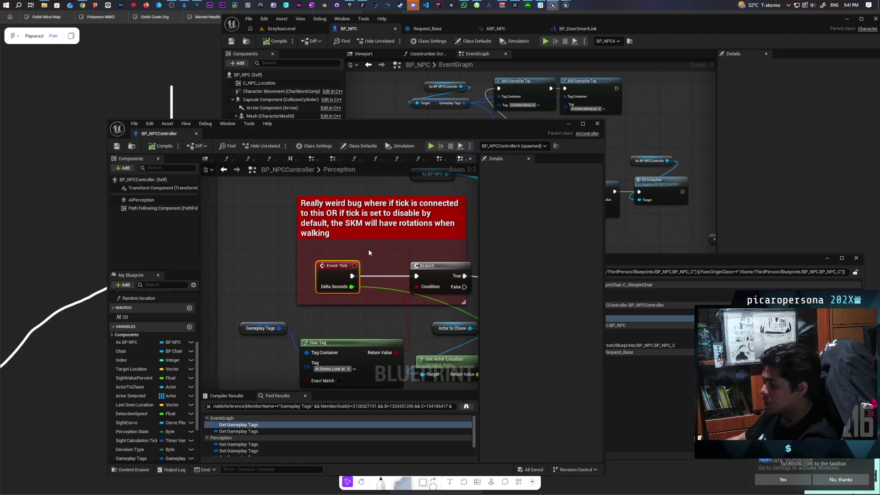
scroll(256, 206, "down", 2)
mouse_move(319, 224)
left_mouse_down()
mouse_move(251, 203)
mouse_move(228, 183)
mouse_move(249, 245)
mouse_move(401, 206)
left_mouse_up()
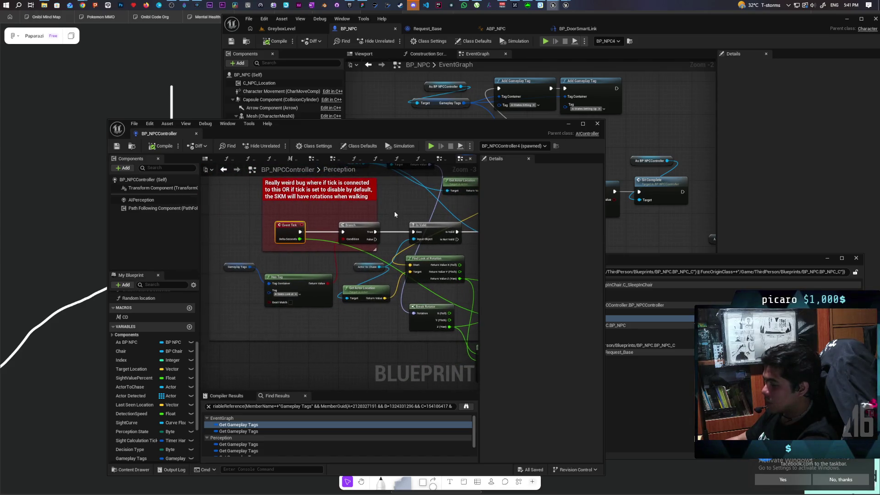
left_click_drag(282, 226, 275, 225)
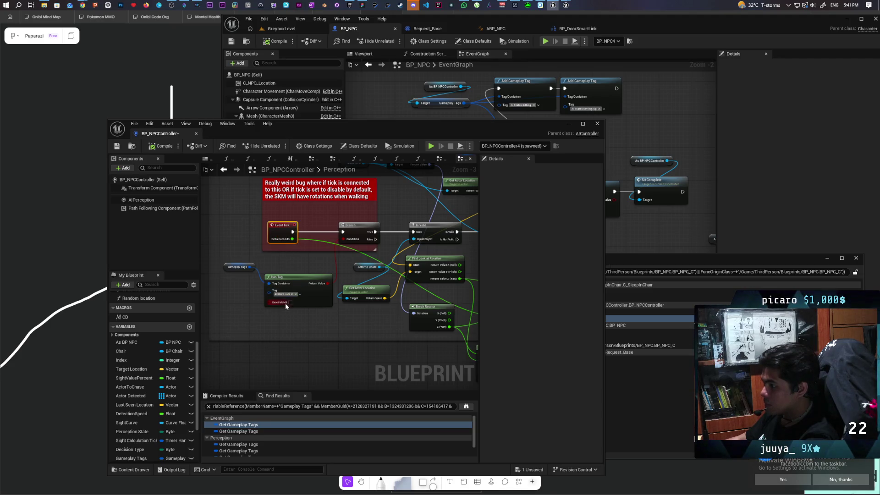
Add a Sequence after Event Tick and wire its Then 0 to the Branch.
scroll(285, 289, "up", 4)
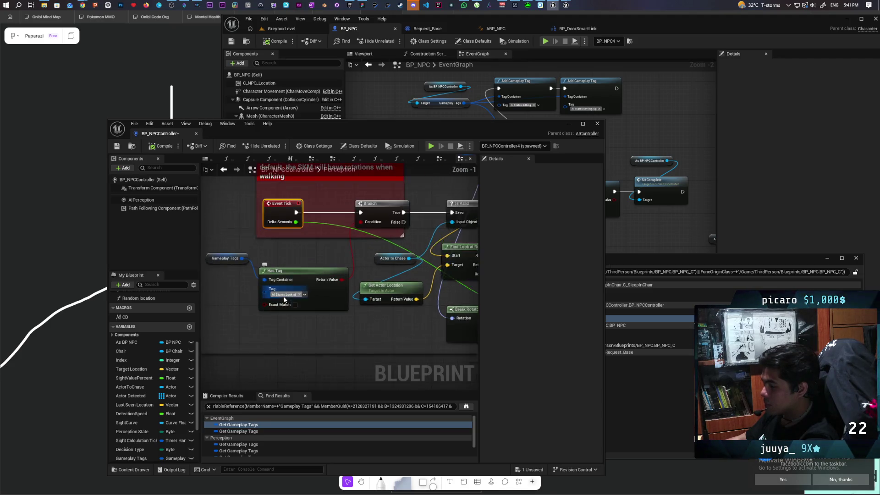
left_click(296, 238)
mouse_move(305, 240)
left_mouse_down()
mouse_move(317, 189)
mouse_move(297, 201)
mouse_move(371, 201)
left_mouse_up()
left_click_drag(300, 331, 287, 298)
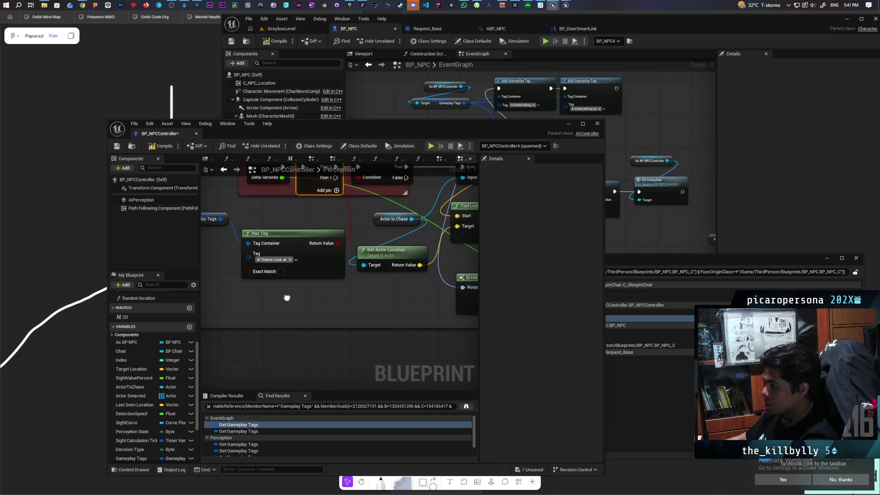
Add a Print String on Sequence Then 1 that prints As BP NPC's display name.
right_click(287, 297)
type("print")
key("Return")
left_click_drag(313, 306, 367, 303)
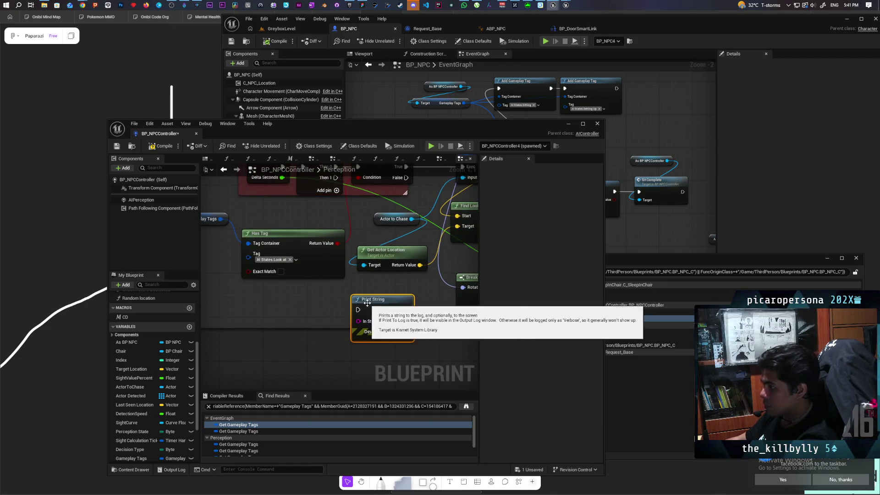
left_click_drag(310, 299, 315, 311)
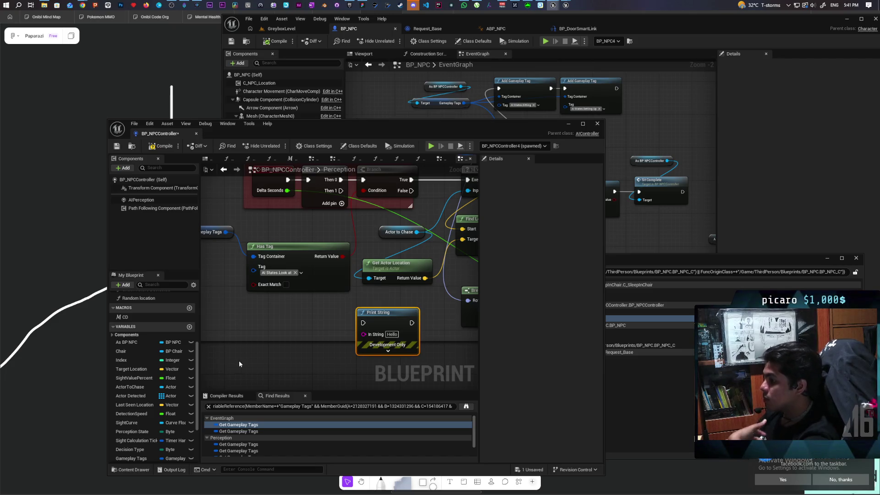
mouse_move(136, 340)
left_mouse_down()
mouse_move(230, 332)
mouse_move(252, 320)
mouse_move(270, 334)
mouse_move(364, 338)
left_mouse_up()
left_click(266, 336)
mouse_move(335, 170)
left_mouse_down()
mouse_move(334, 219)
mouse_move(329, 170)
mouse_move(350, 201)
mouse_move(364, 322)
mouse_move(389, 312)
left_mouse_up()
left_click_drag(321, 317, 314, 328)
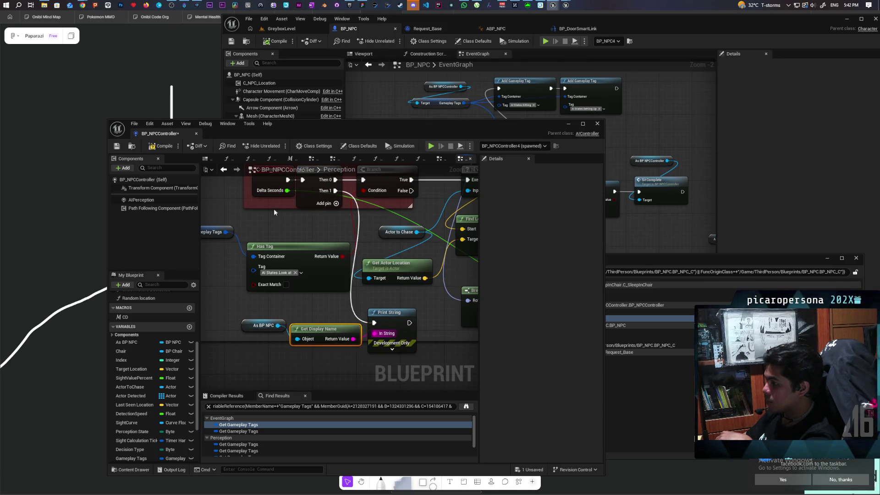
Save BP_NPCController, minimize its window, and go back to the GreyboxLevel tab.
left_click(117, 147)
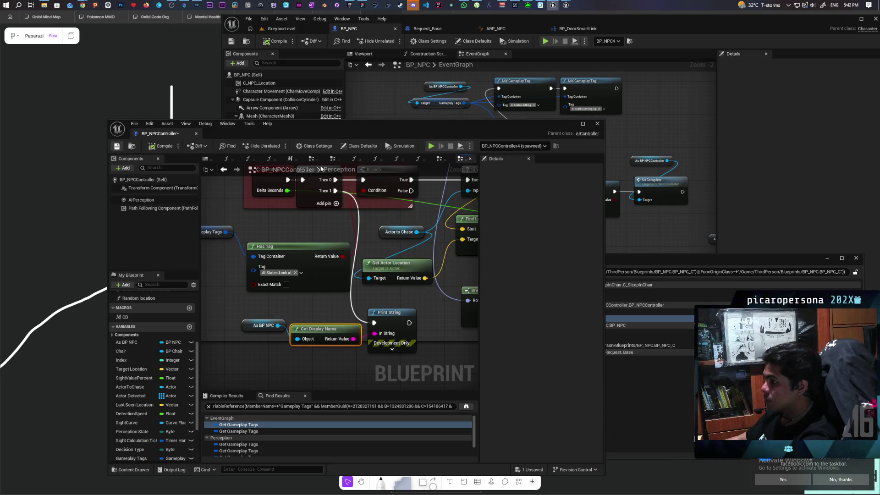
left_click(567, 124)
left_click(282, 28)
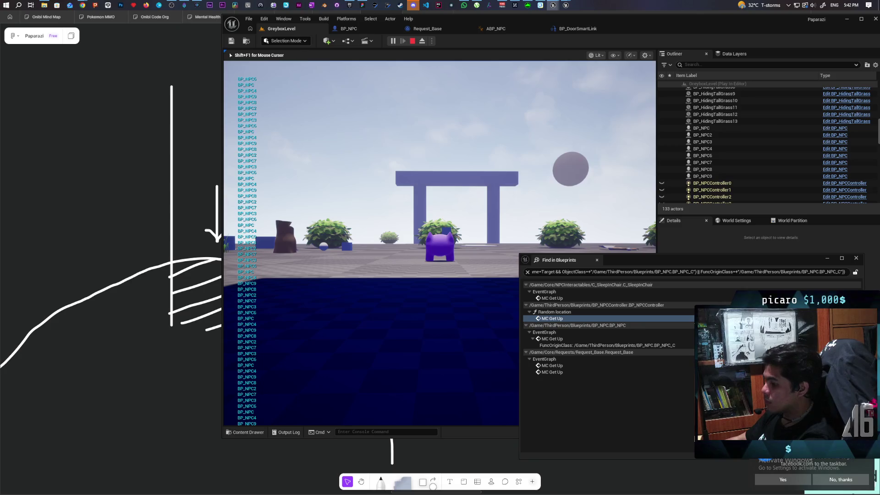
Send the crash report and restart the editor so GreyboxLevel reloads.
key("alt+Tab")
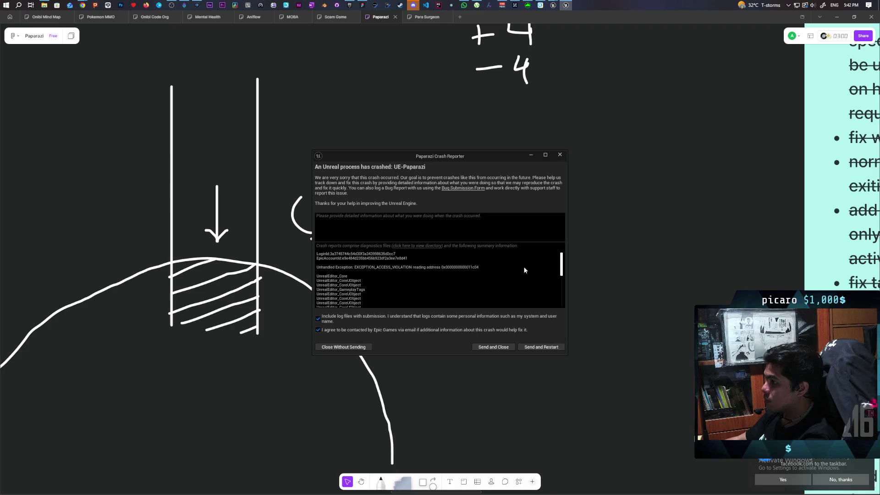
left_click(548, 347)
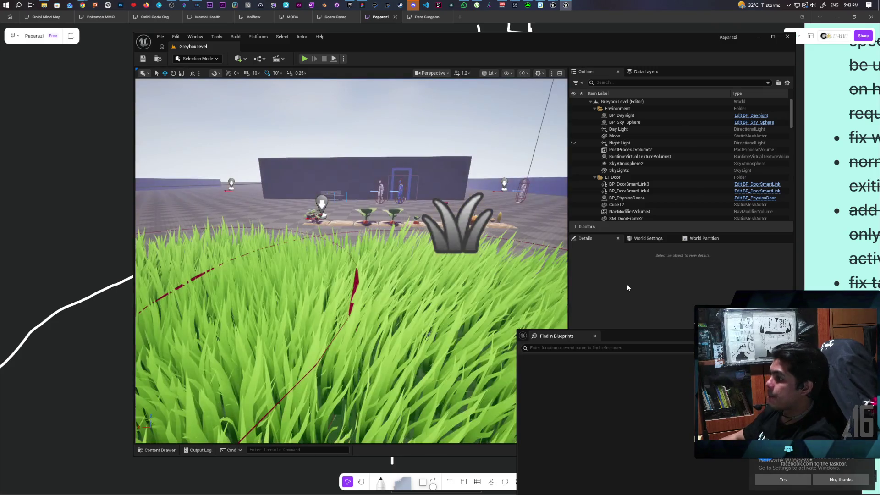
Select the NPC and open BP_NPCController from the Content Drawer's ThirdPerson/Blueprints folder.
left_click(400, 183)
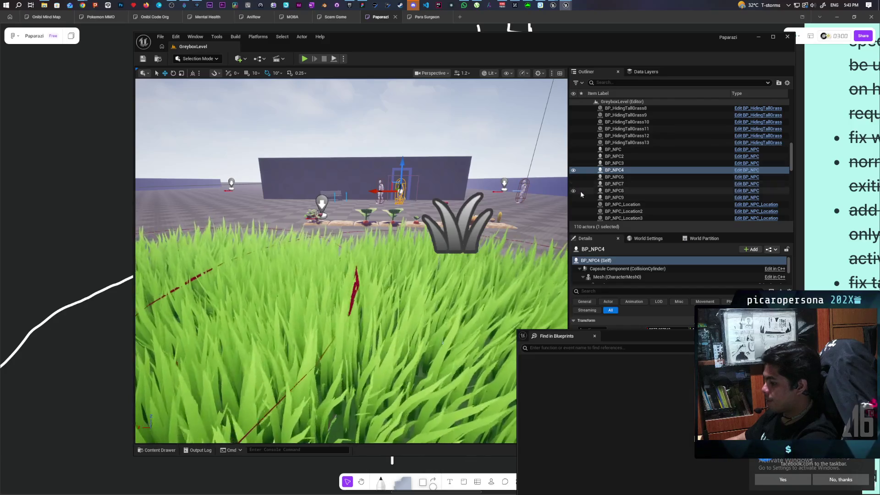
key("ctrl+space")
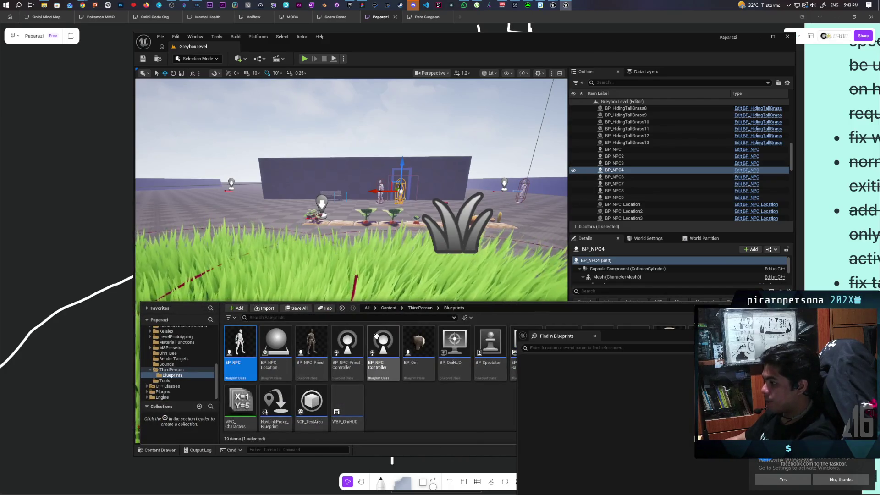
double_click(380, 344)
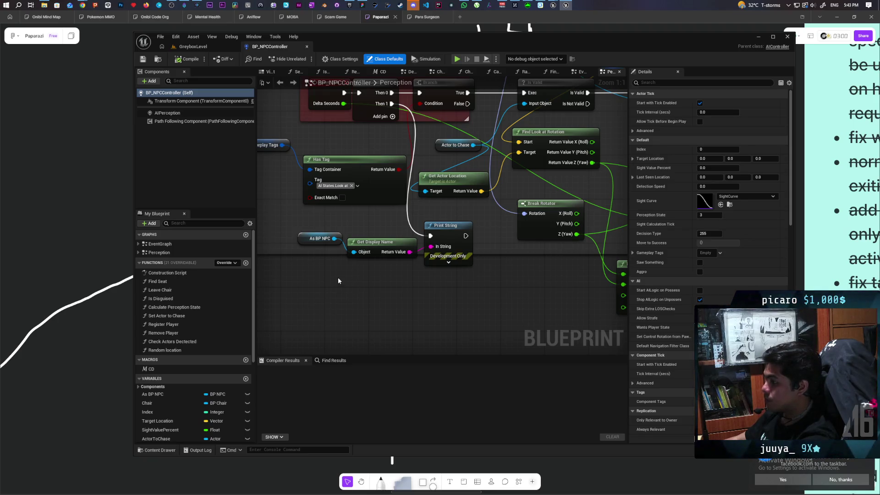
Route Then 1 through an Is Valid check on As BP NPC and a Do Once into Print String.
key("ctrl+v")
mouse_move(334, 238)
left_mouse_down()
mouse_move(350, 307)
mouse_move(296, 312)
left_mouse_up()
left_click(389, 298)
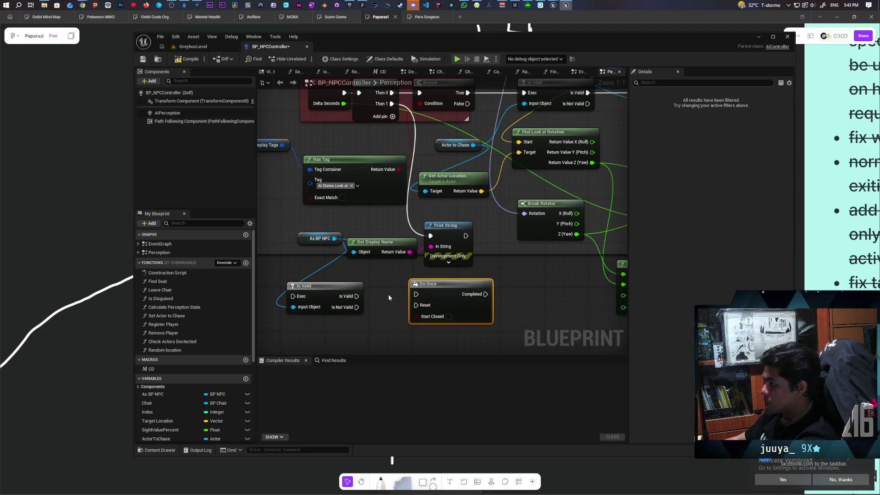
left_click_drag(361, 299, 416, 295)
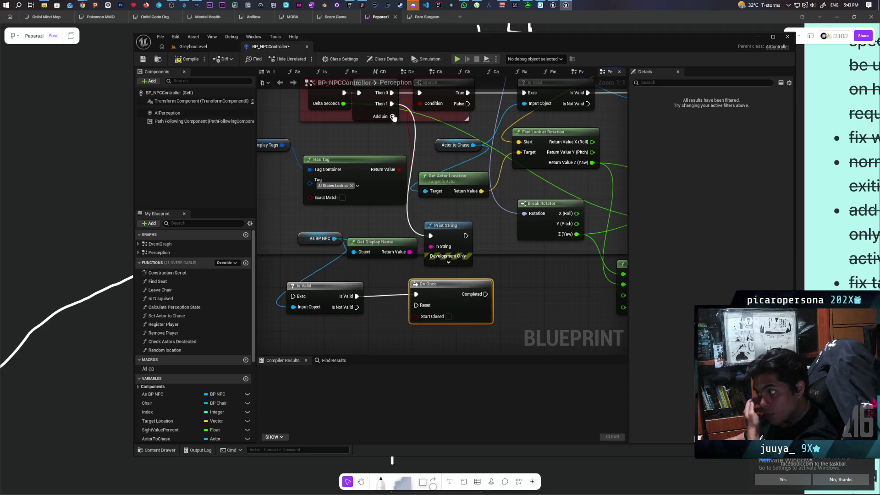
left_click_drag(392, 104, 293, 296)
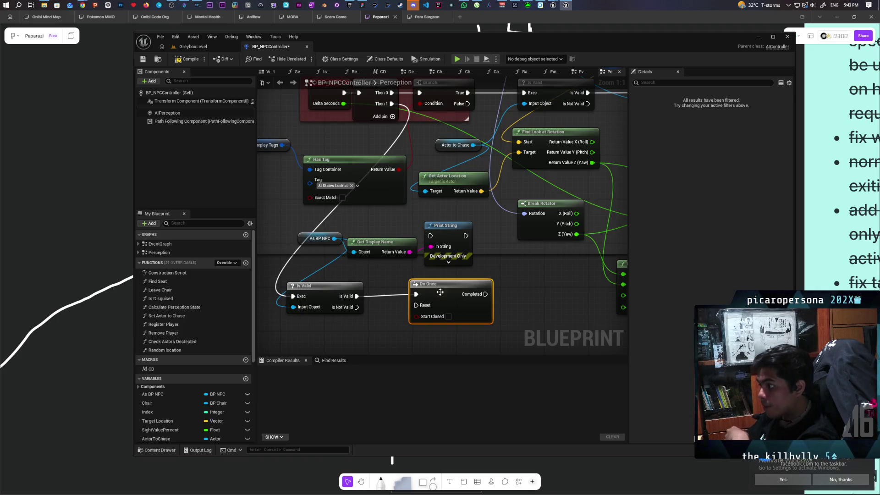
left_click_drag(444, 293, 420, 295)
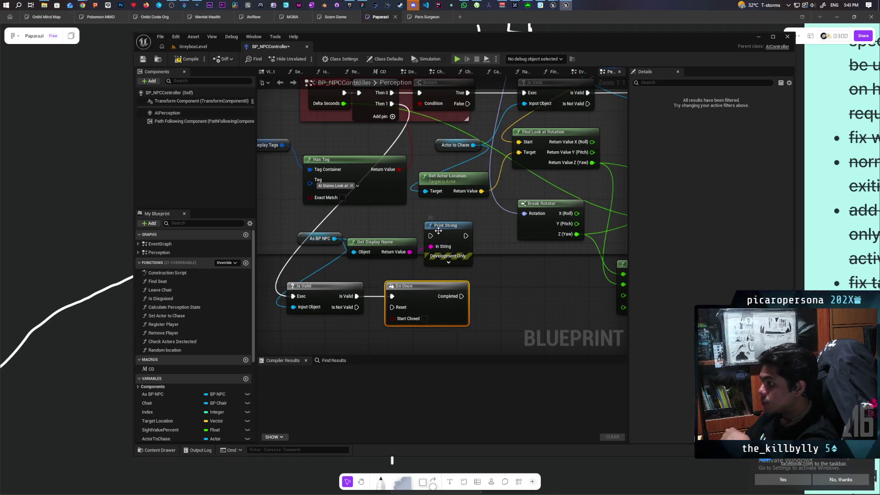
mouse_move(438, 231)
left_mouse_down()
mouse_move(507, 290)
mouse_move(486, 297)
mouse_move(501, 296)
left_mouse_up()
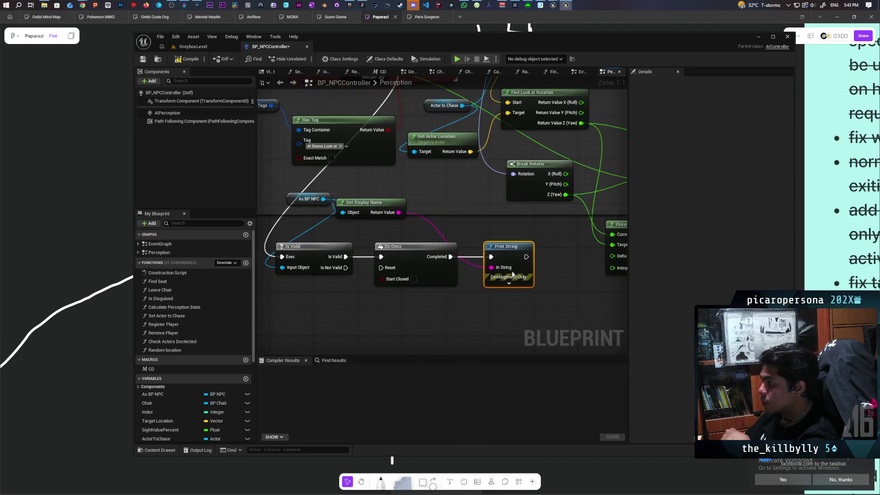
Set Print String's duration to 10 and text colour to magenta, then compile.
left_click(509, 283)
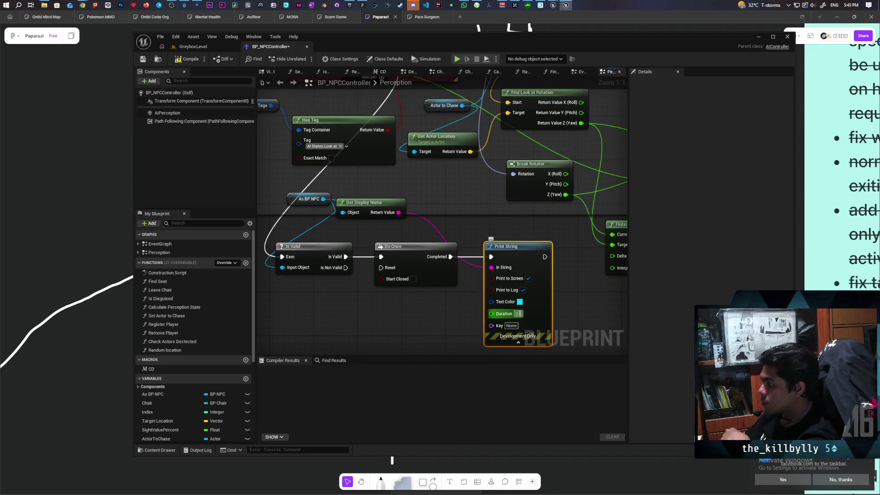
left_click(518, 313)
type("10")
key("Return")
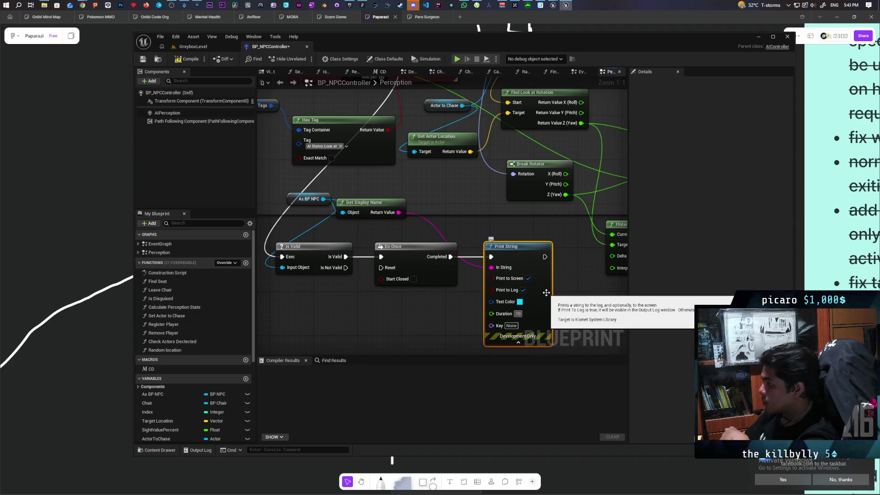
left_click(520, 302)
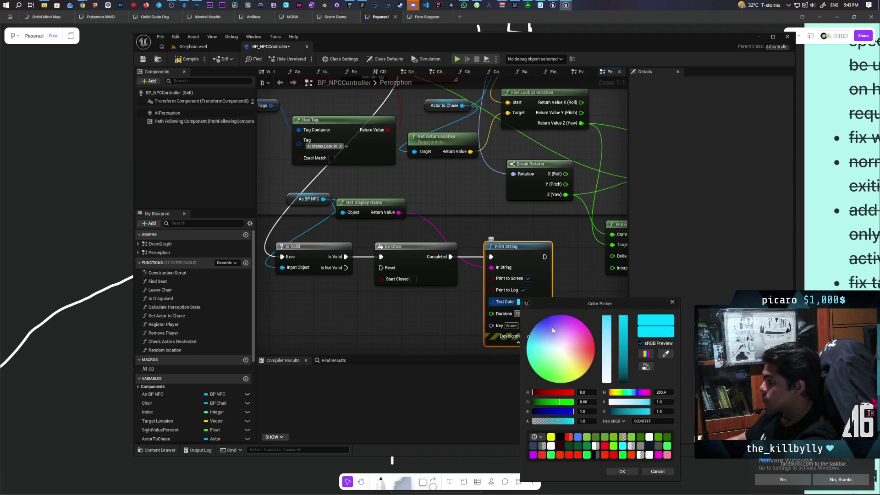
left_click(587, 328)
left_click_drag(587, 411, 595, 411)
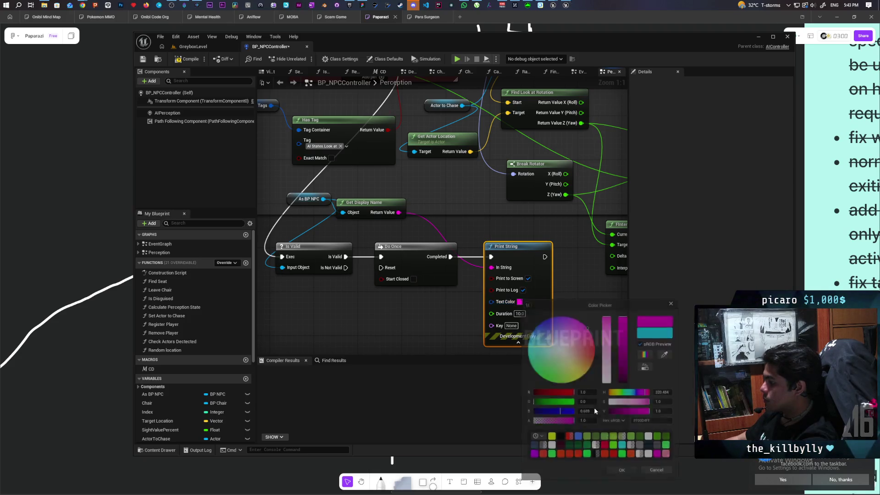
key("Return")
left_click(197, 46)
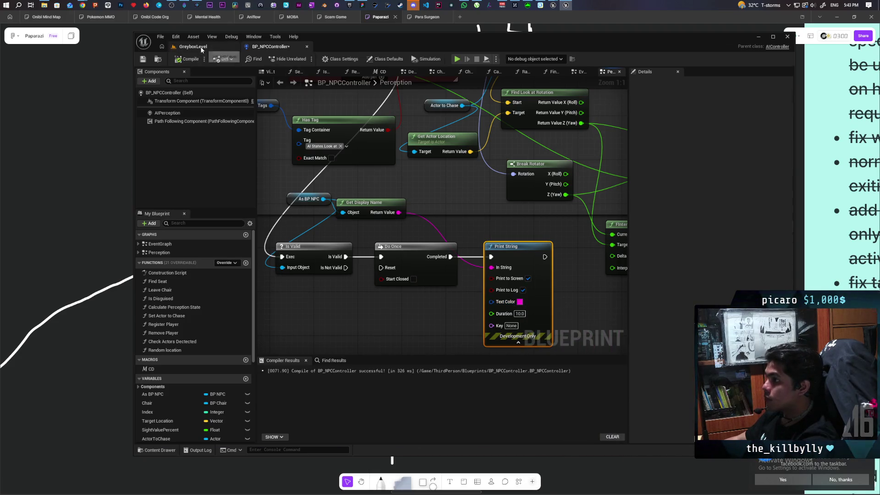
left_click(306, 58)
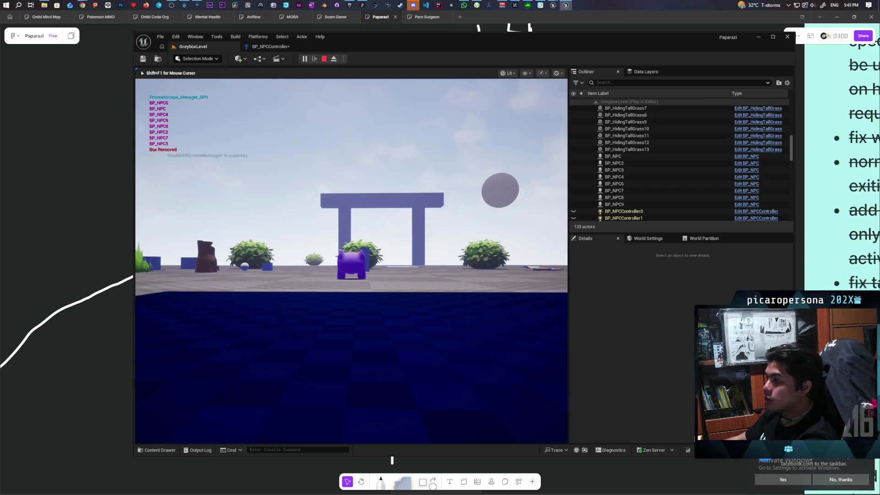
key("Escape")
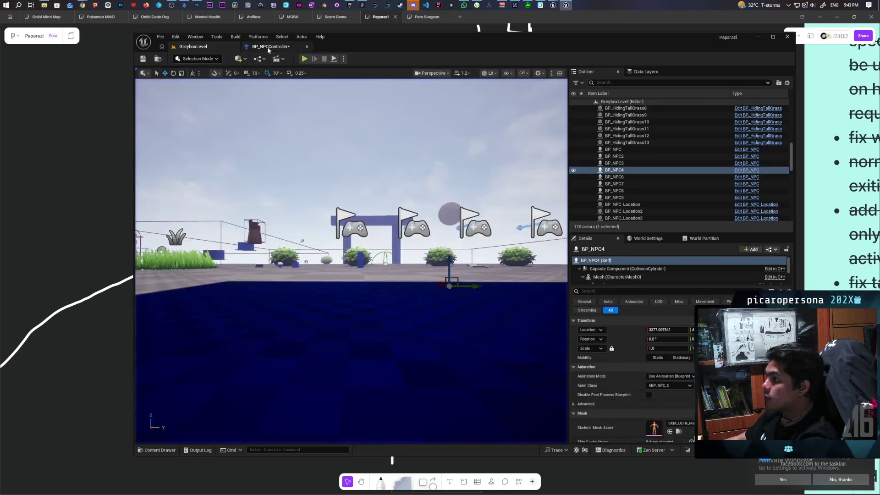
left_click(270, 46)
scroll(486, 241, "down", 2)
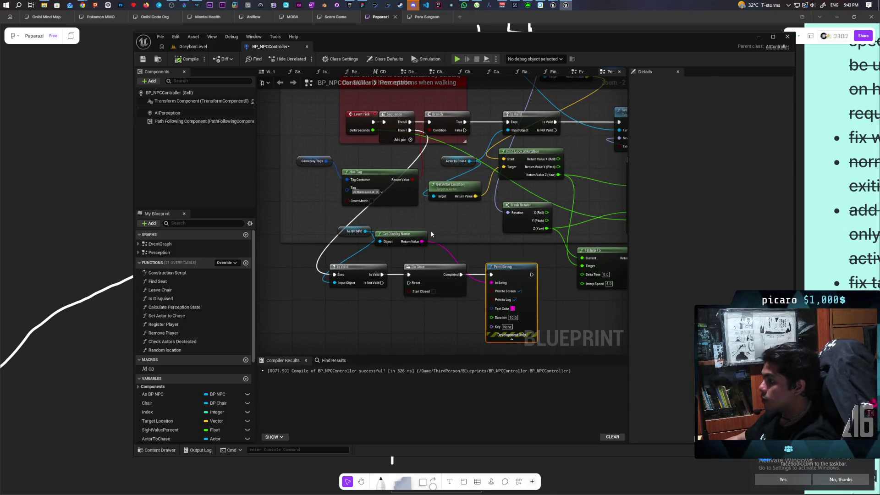
Compare the NPC's Get Display Name output to BP_NPC4 with an Equal Exactly (===) node.
left_click_drag(353, 231, 328, 227)
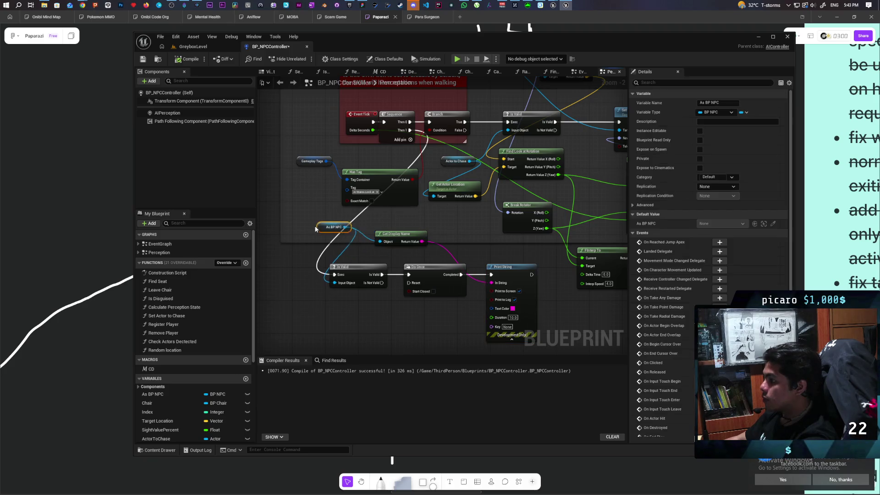
mouse_move(400, 239)
left_mouse_down()
mouse_move(383, 226)
mouse_move(434, 230)
left_mouse_up()
type("append")
key("Return")
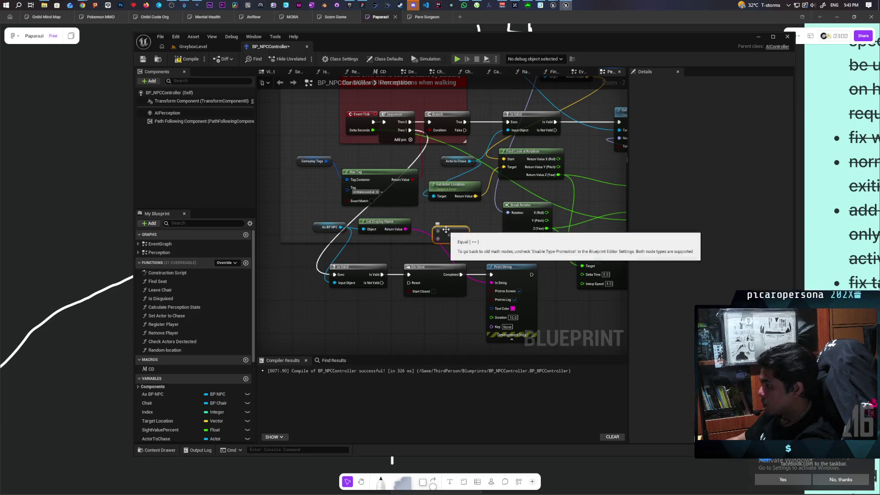
key("Delete")
left_click_drag(406, 229, 435, 230)
type("==")
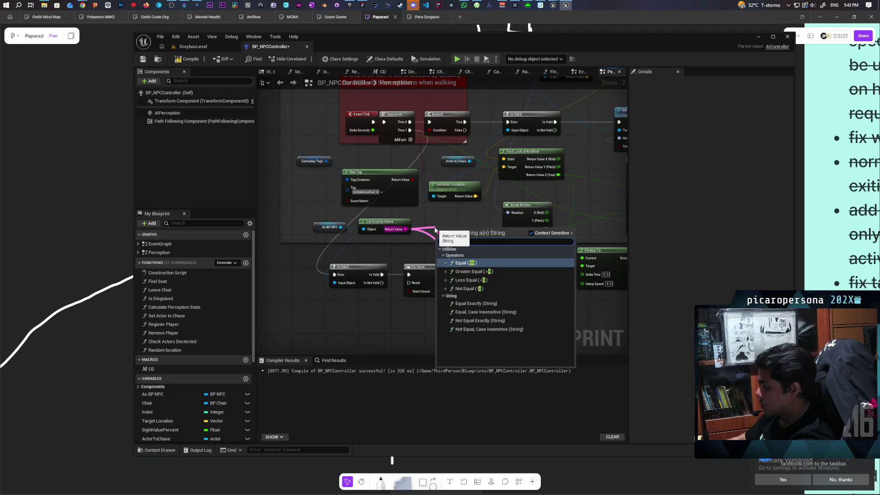
left_click(498, 278)
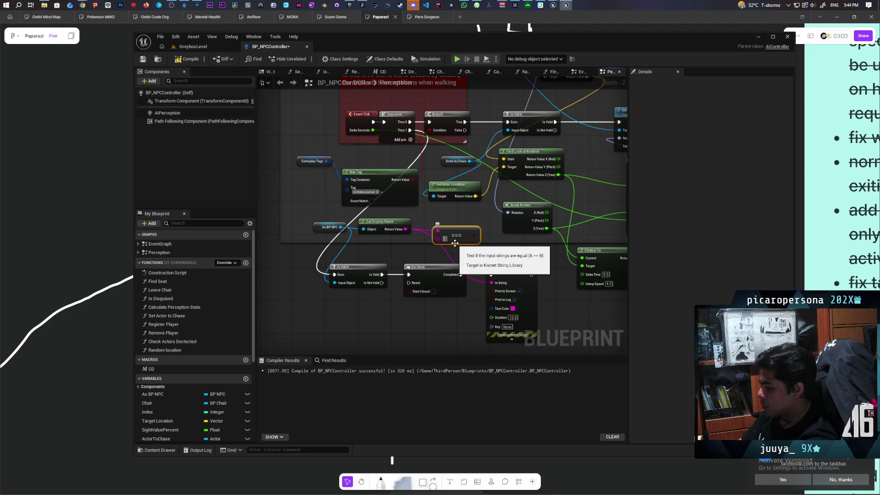
type("BP_NPC5")
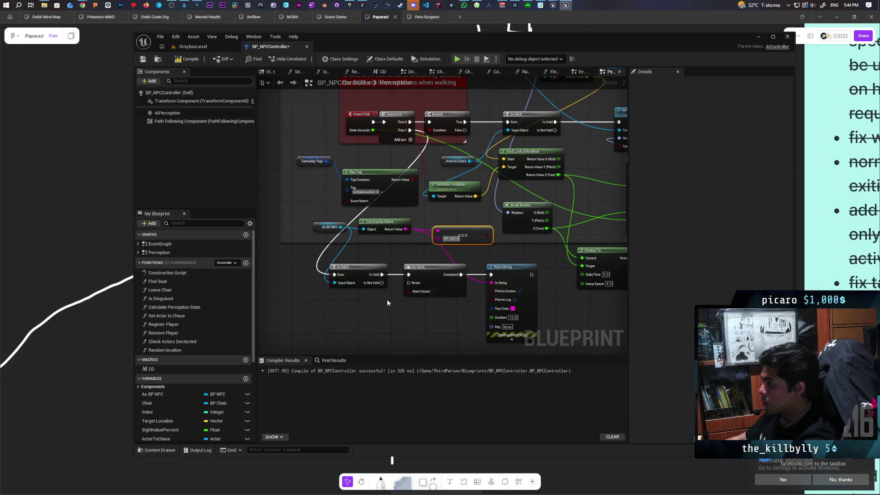
Replace the Do Once node with a Branch wired after Is Valid.
left_click(428, 276)
key("Delete")
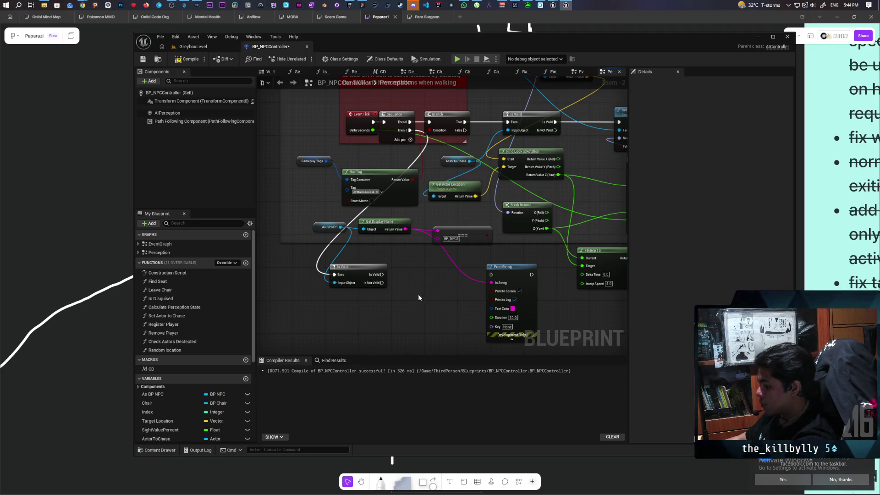
left_click(410, 275)
left_click_drag(382, 274, 428, 277)
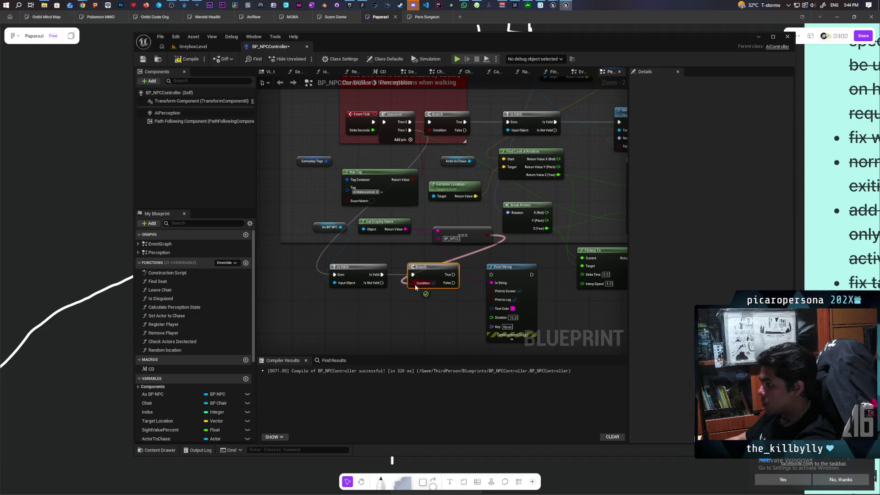
key("q")
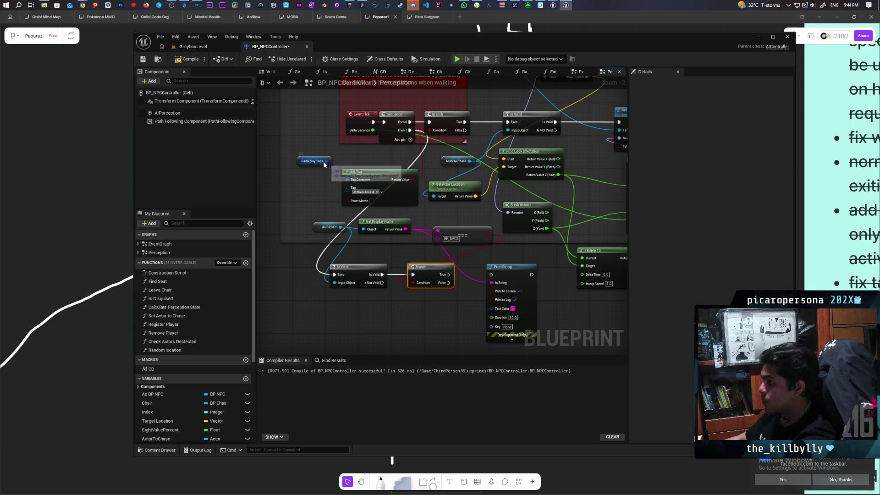
Add a Get Debug String node from the Gameplay Tag Container variable.
left_click_drag(492, 283, 488, 275)
left_click(504, 293)
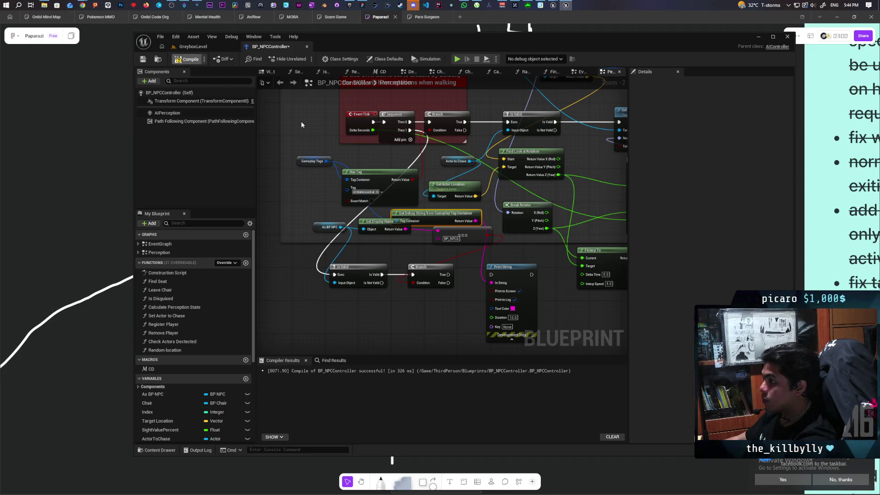
scroll(467, 243, "up", 2)
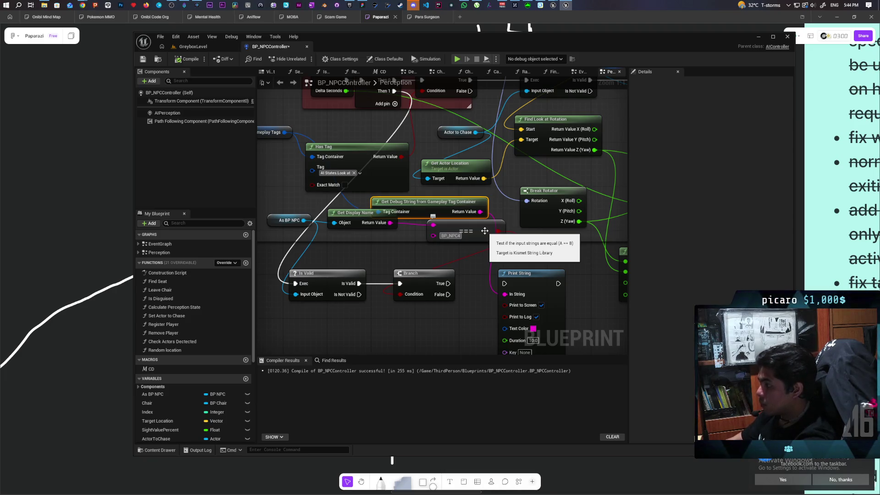
Compile the NPC controller blueprint and start play-testing GreyboxLevel.
left_click(415, 124)
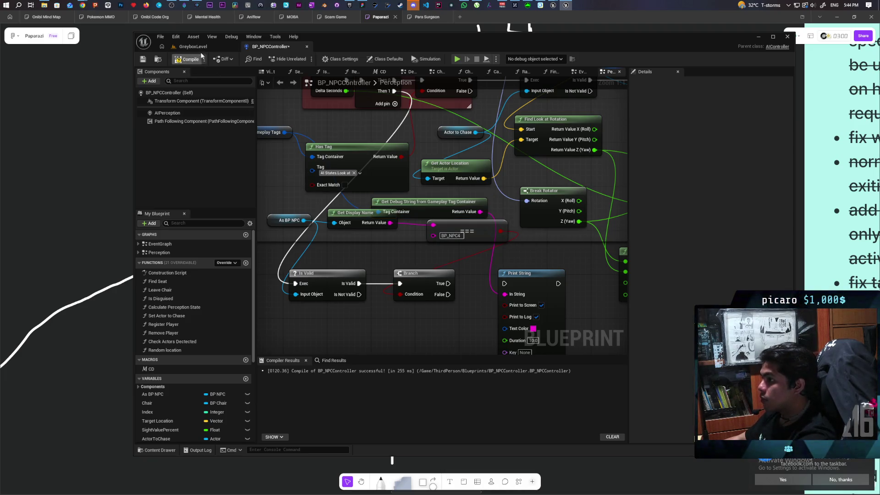
left_click(195, 46)
left_click(304, 59)
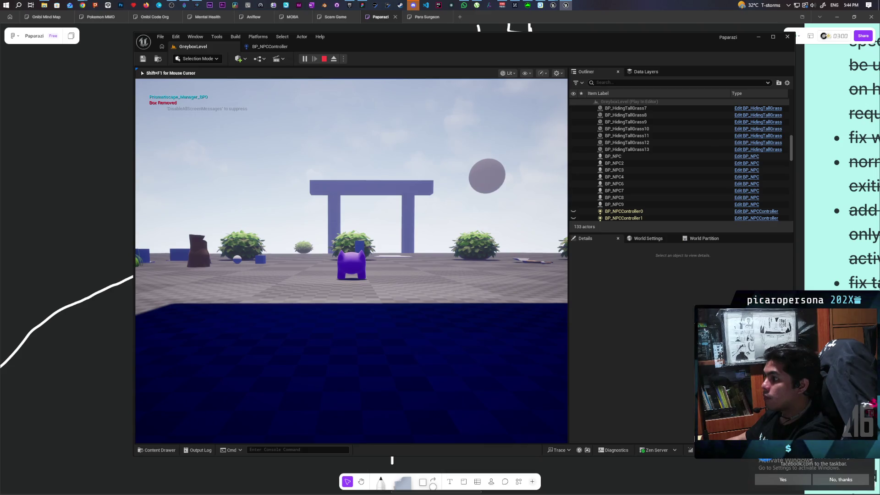
Walk the player onto the white disc platform, stop the test, and reopen the Perception graph.
key("w")
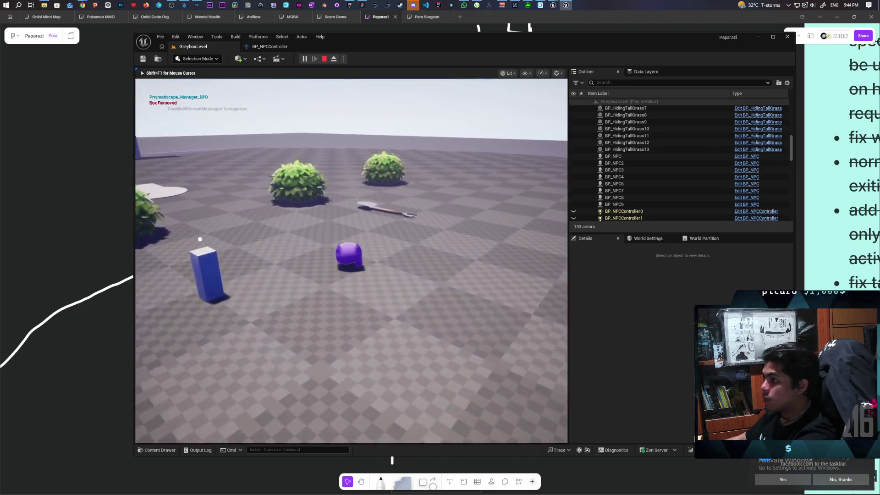
key("w")
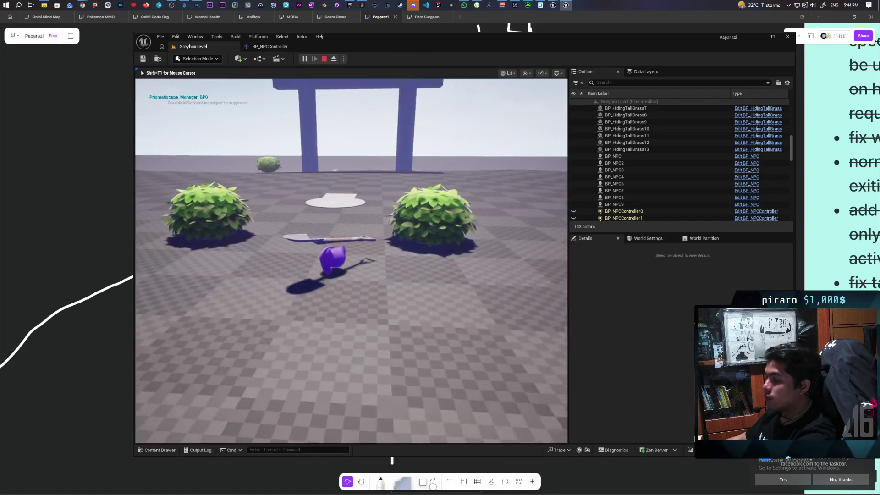
key("Escape")
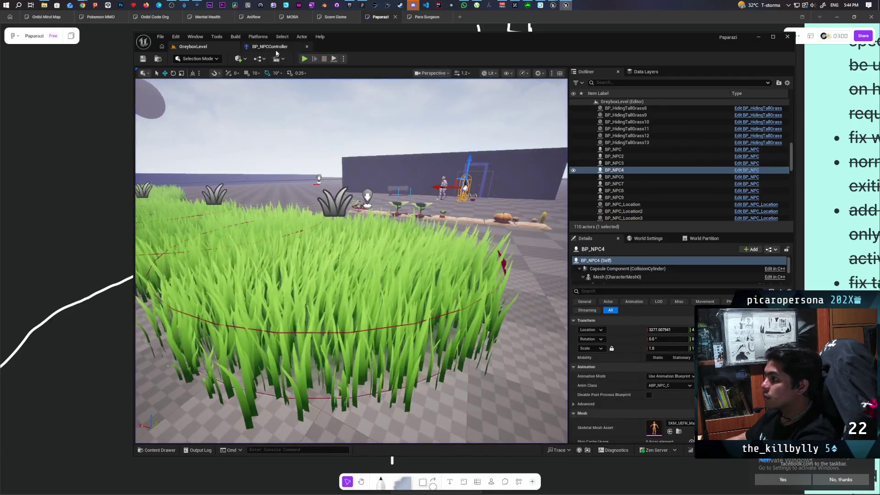
left_click(275, 49)
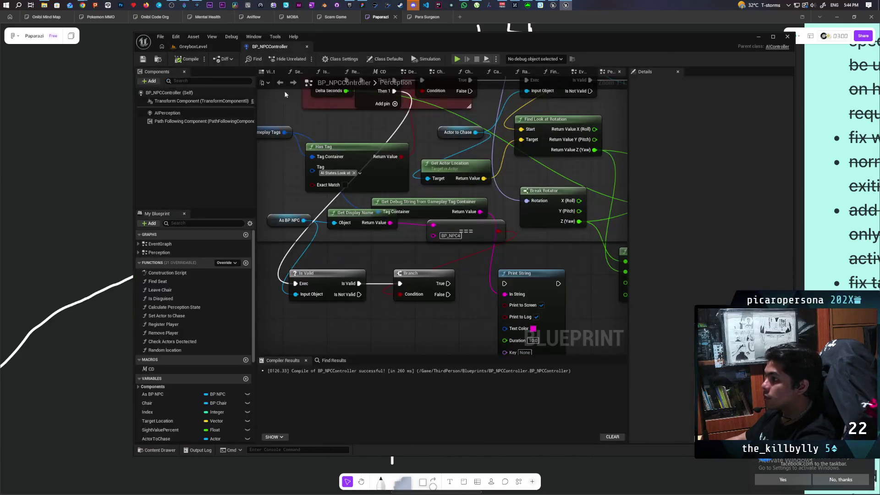
Set the Print String Duration to 2.0 and Key to 'tag', then return to GreyboxLevel.
mouse_move(449, 279)
left_mouse_down()
mouse_move(431, 252)
mouse_move(487, 256)
left_mouse_up()
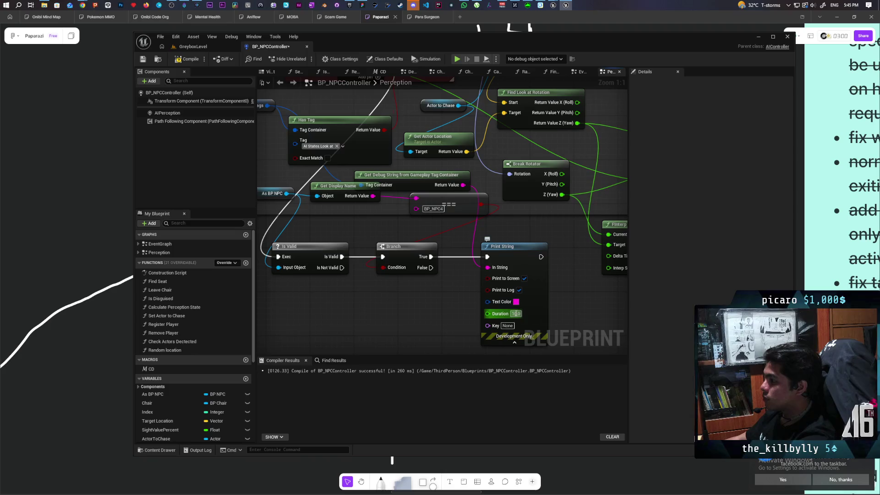
left_click(516, 314)
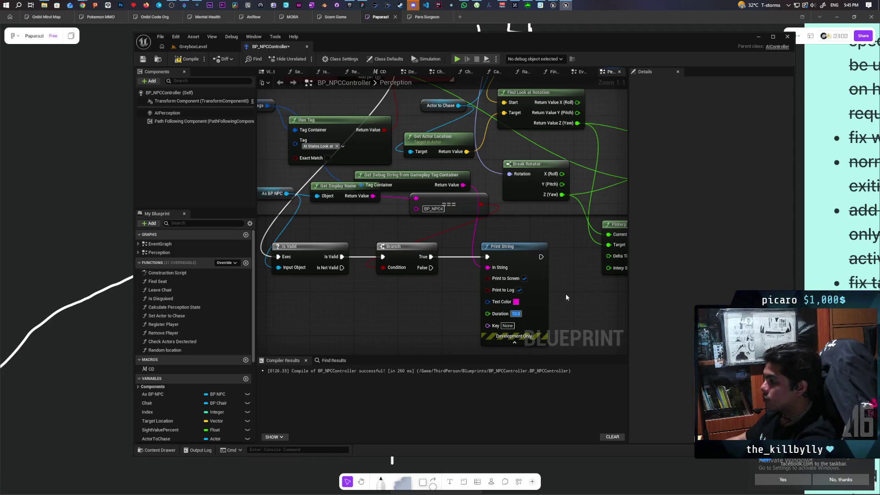
key("Tab")
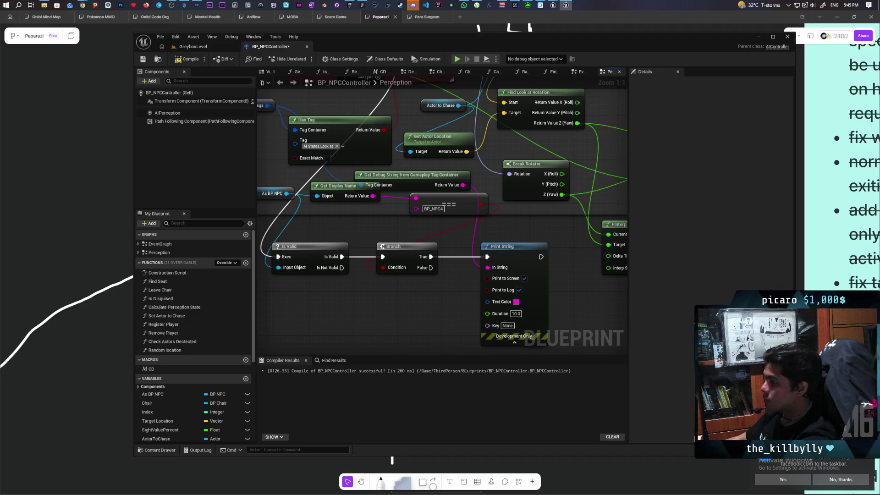
left_click_drag(389, 269, 449, 279)
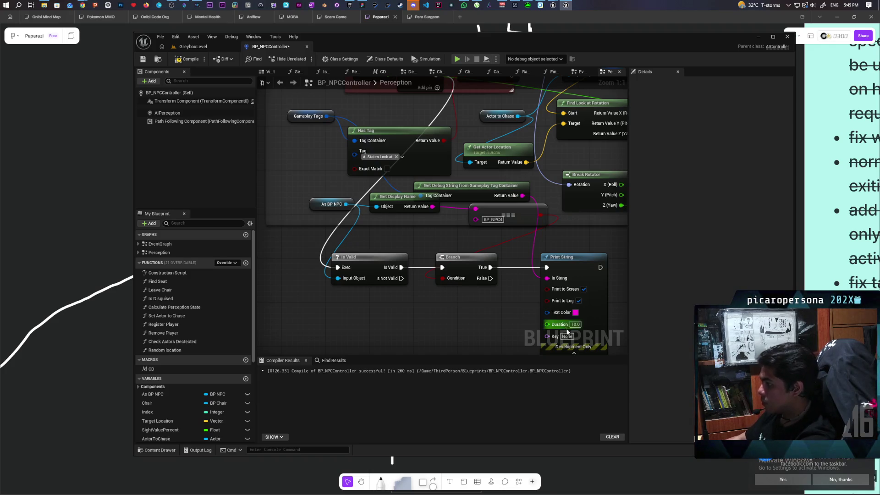
left_click(567, 336)
type("tag")
key("Return")
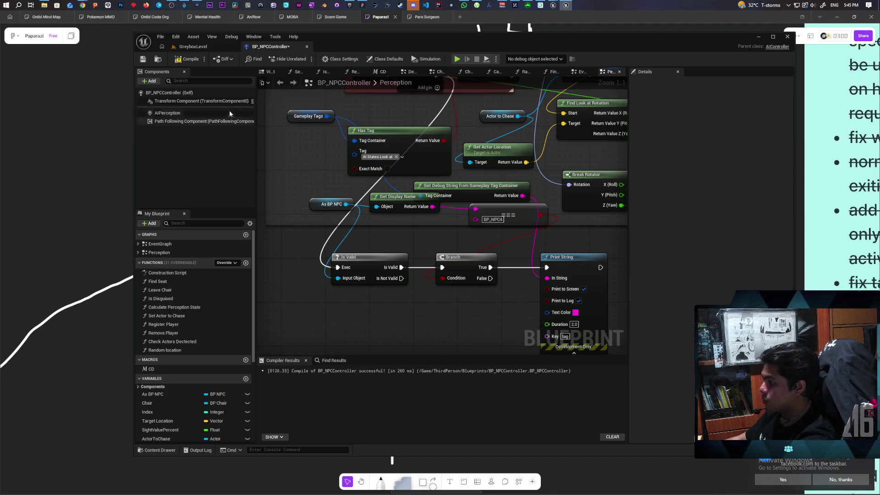
left_click(193, 46)
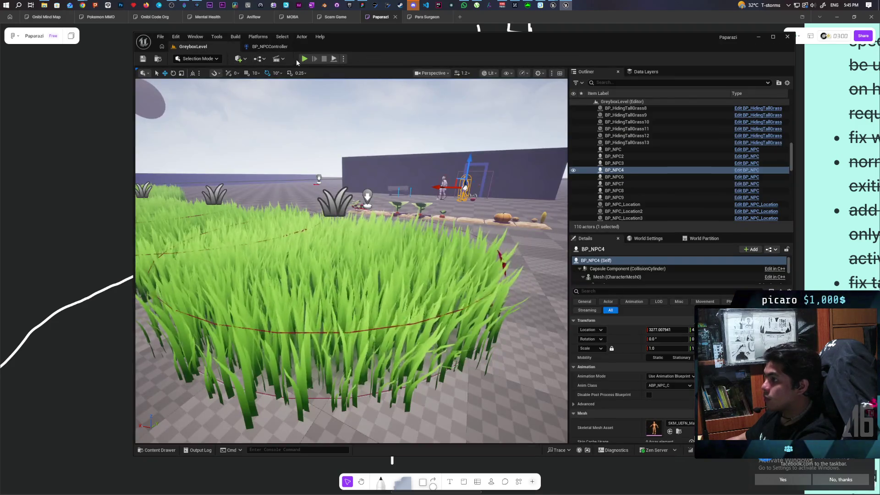
key("alt+p")
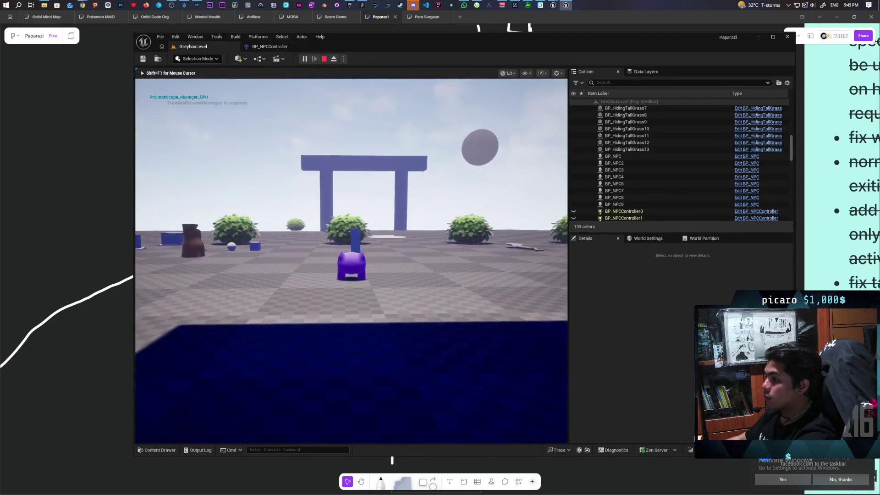
key("w")
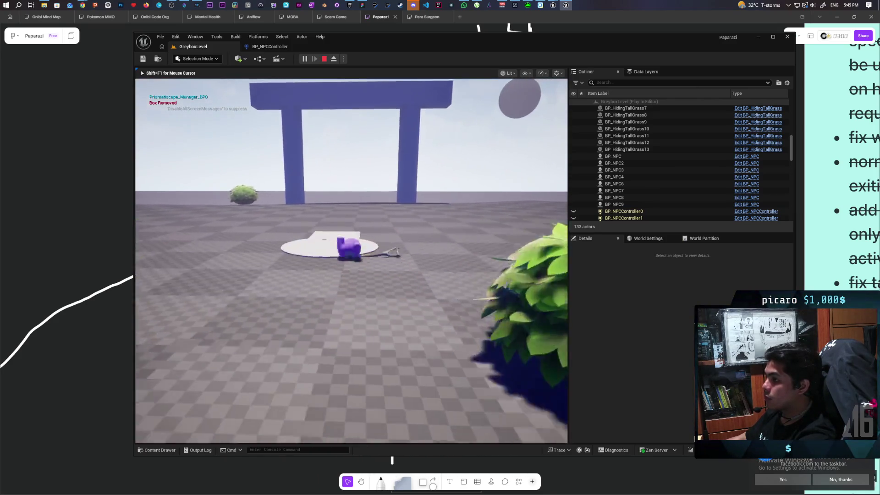
key("e")
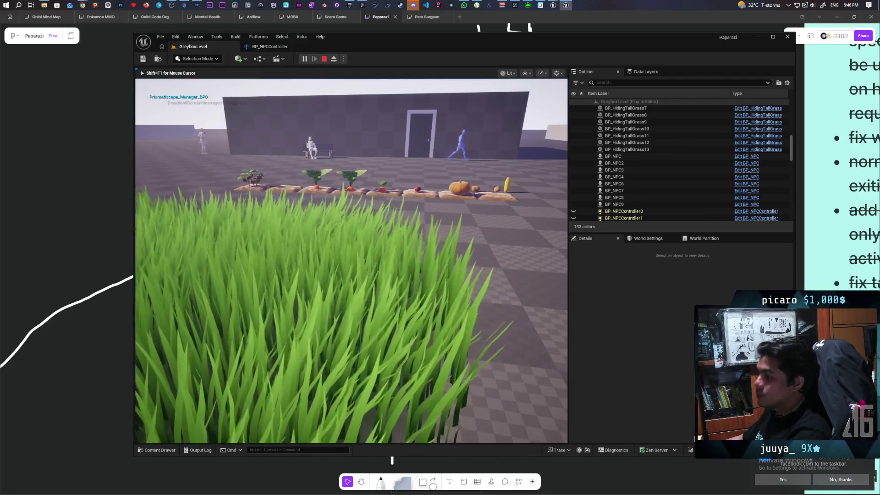
key("Escape")
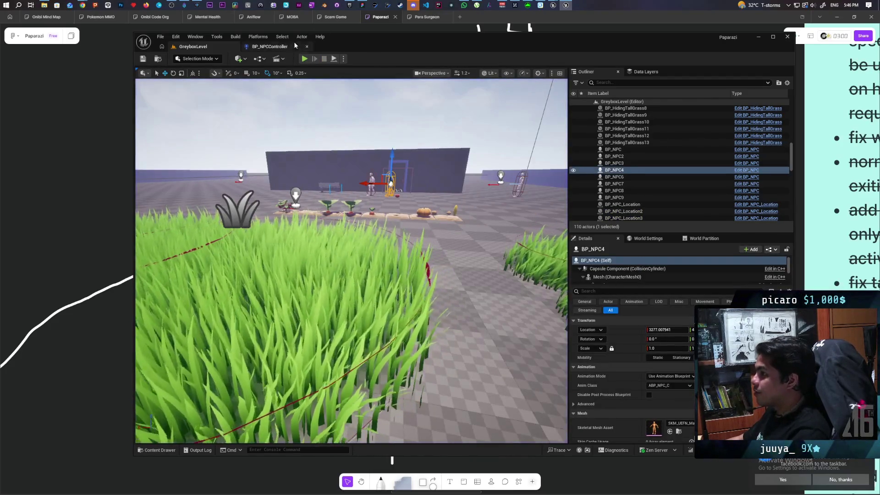
Pan and zoom out over the Perception graph's Event Tick, Sequence and Branch nodes.
left_click(269, 46)
left_click_drag(367, 223, 360, 277)
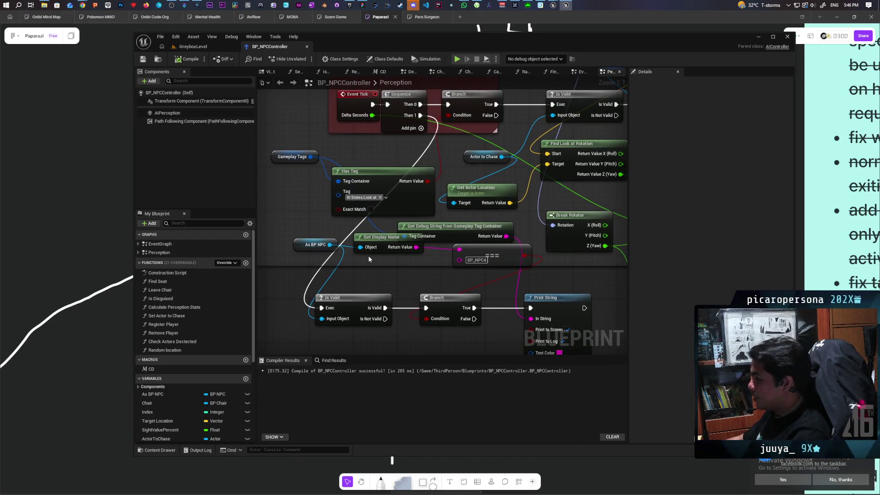
mouse_move(404, 300)
left_mouse_down()
mouse_move(397, 276)
mouse_move(375, 258)
left_mouse_up()
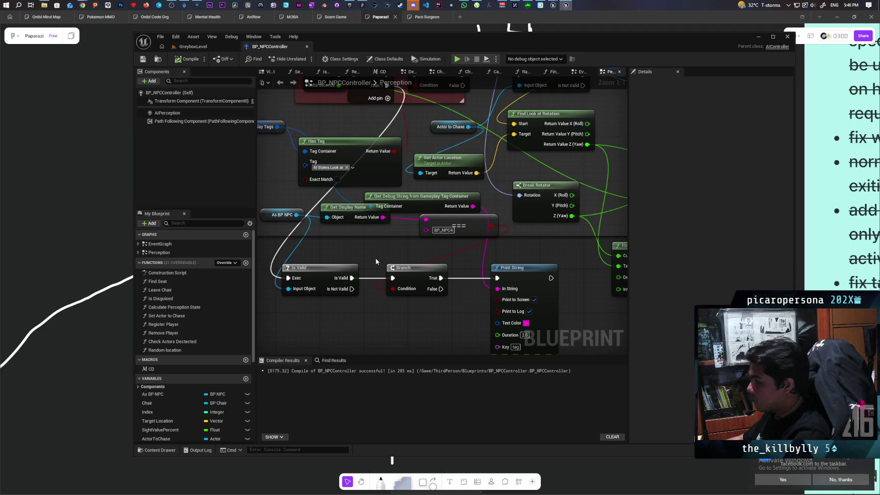
left_click_drag(375, 261, 383, 292)
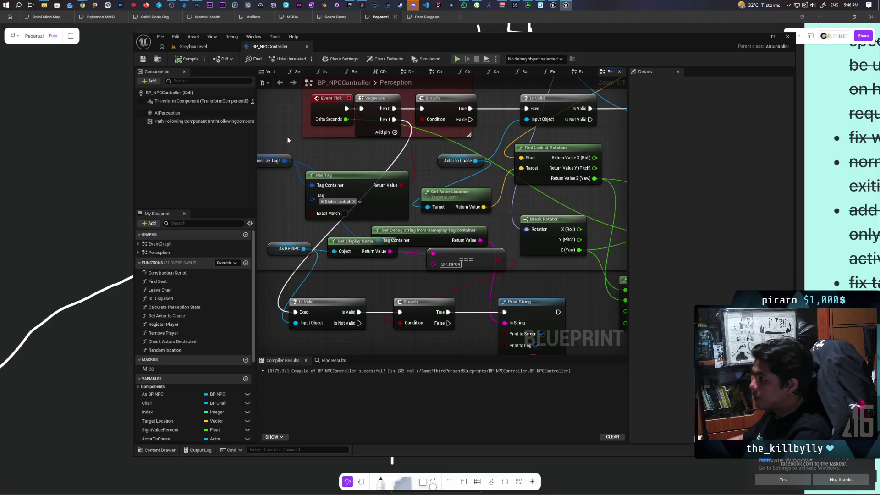
scroll(288, 139, "down", 4)
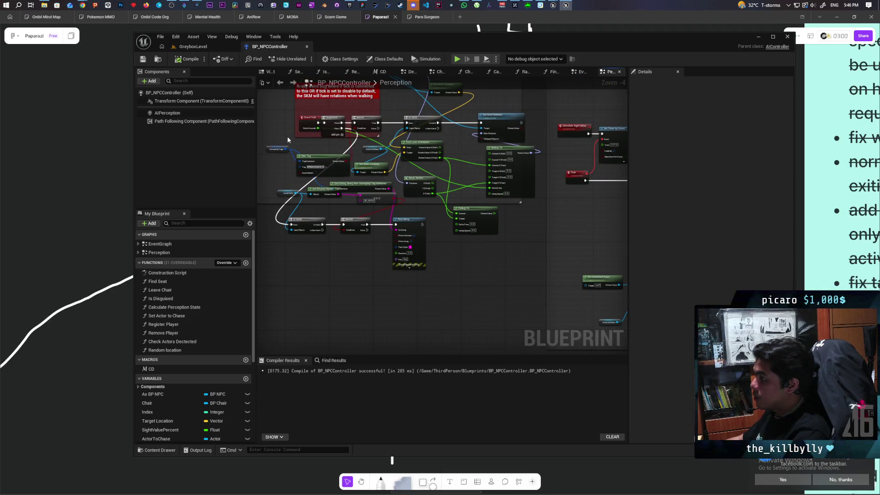
left_click(202, 47)
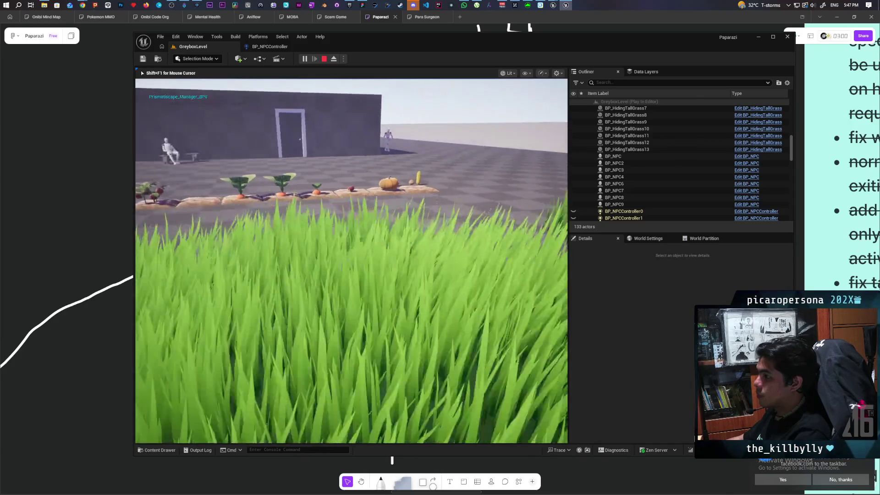
Walk the player into the tall grass to test hiding, then end the play session.
key("w")
key("w")
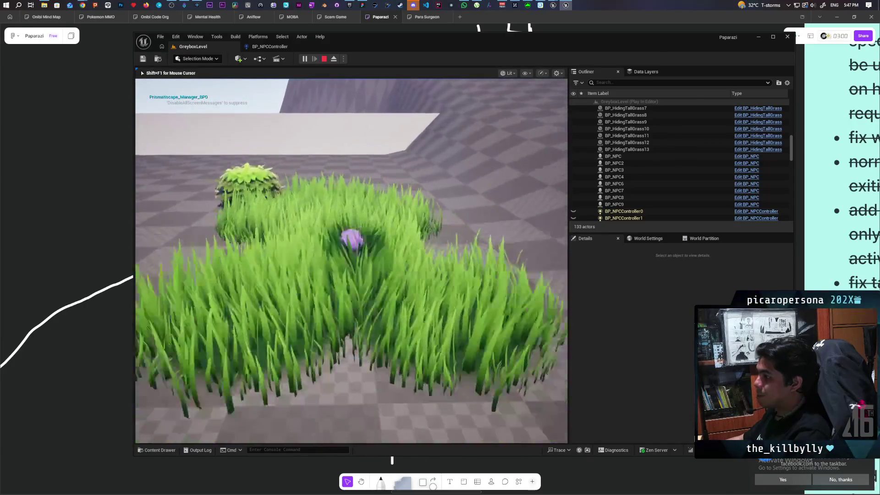
key("w")
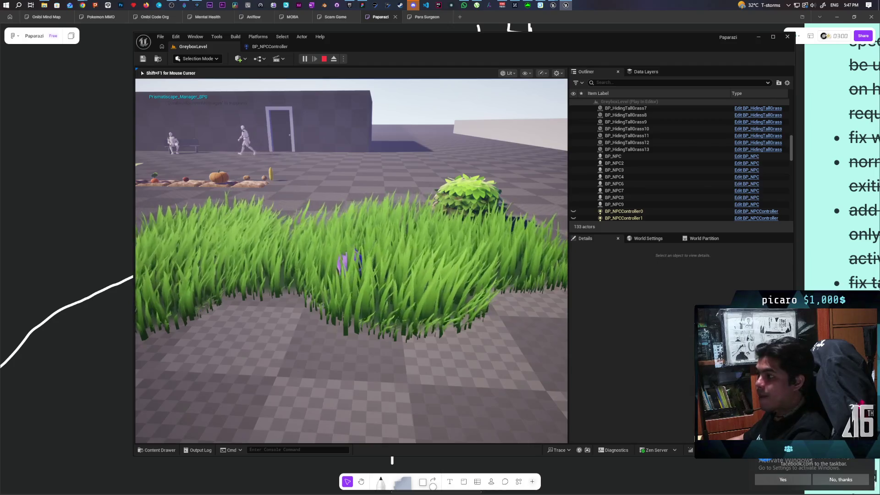
key("Escape")
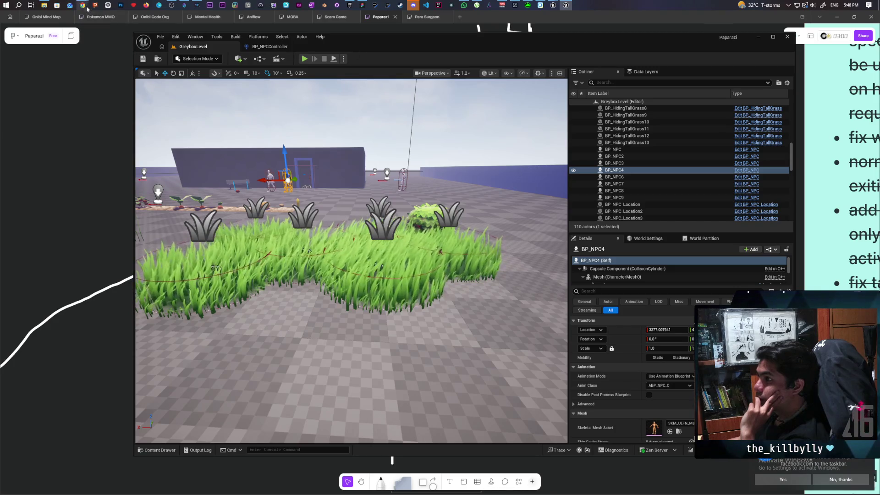
mouse_move(87, 8)
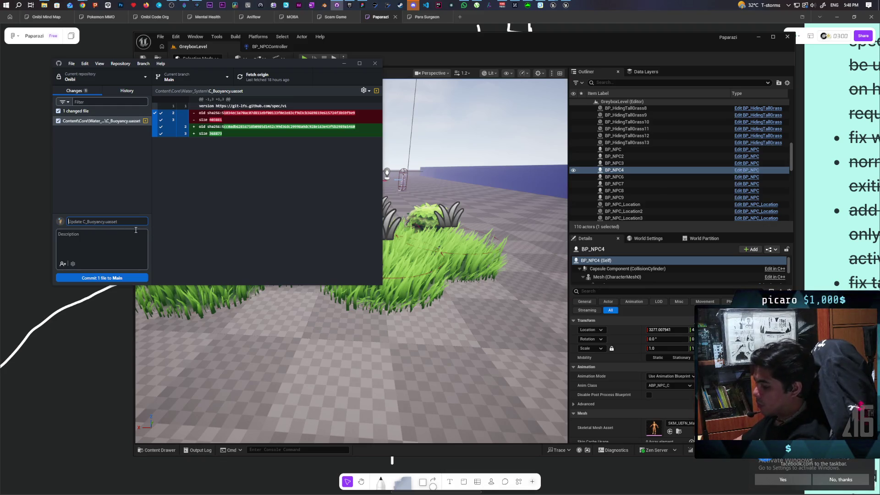
Commit C_Buoyancy.uasset to Main as 'updated river to use spline for physics' and push.
type("updated")
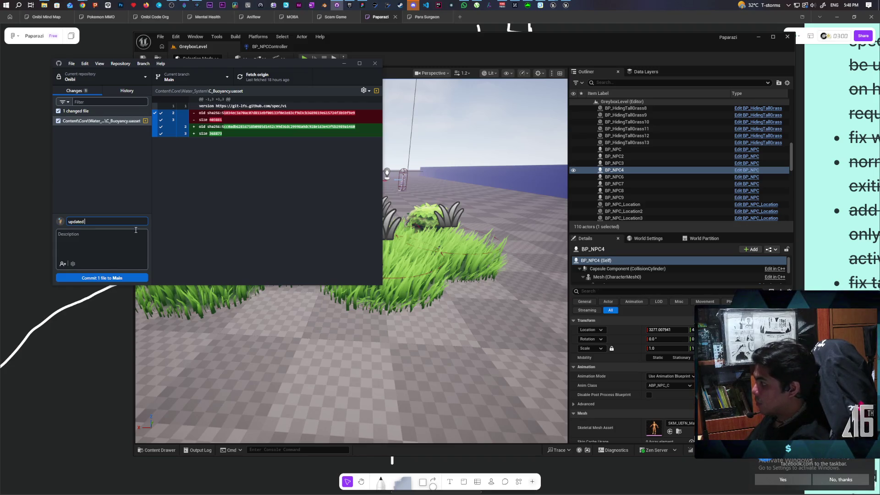
type(" log")
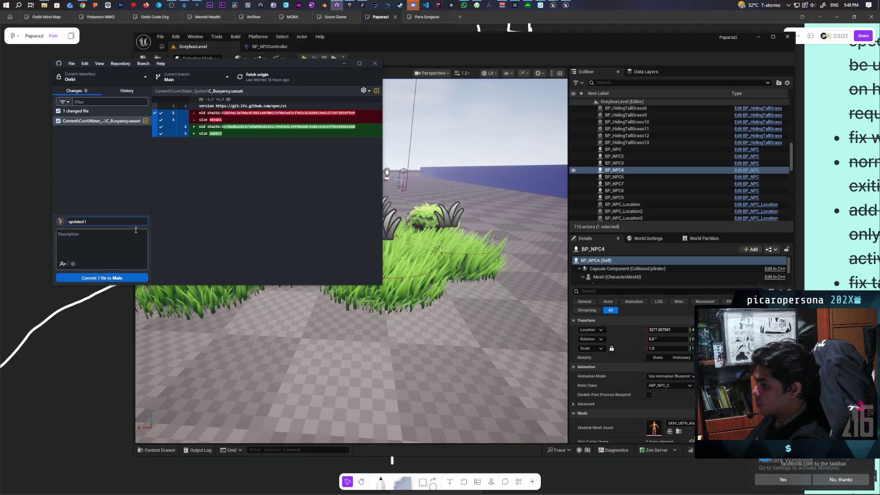
type(" river")
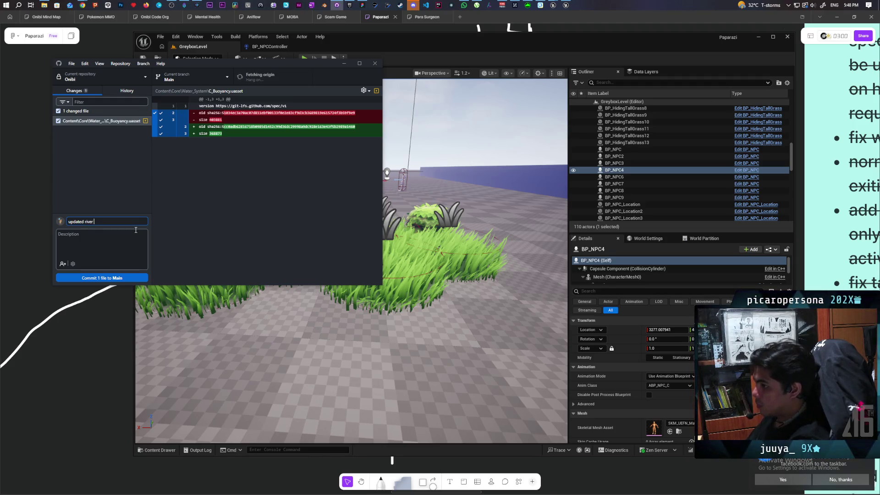
type(" to use sp")
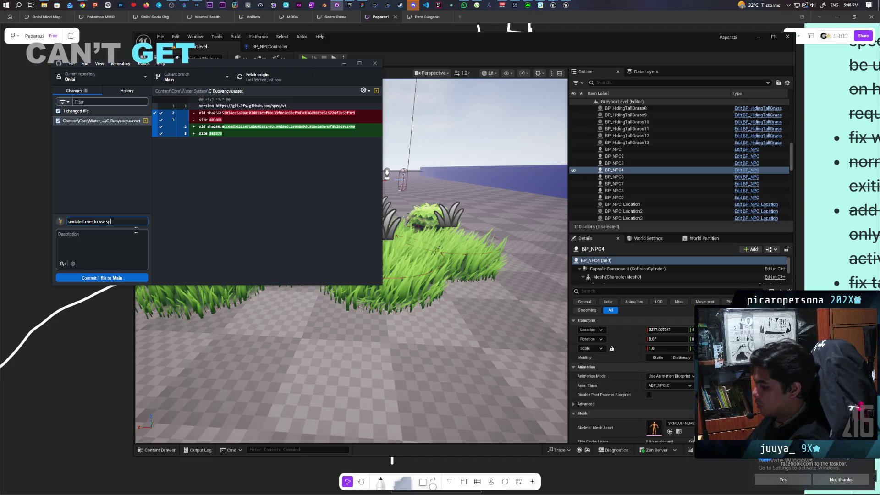
type("line")
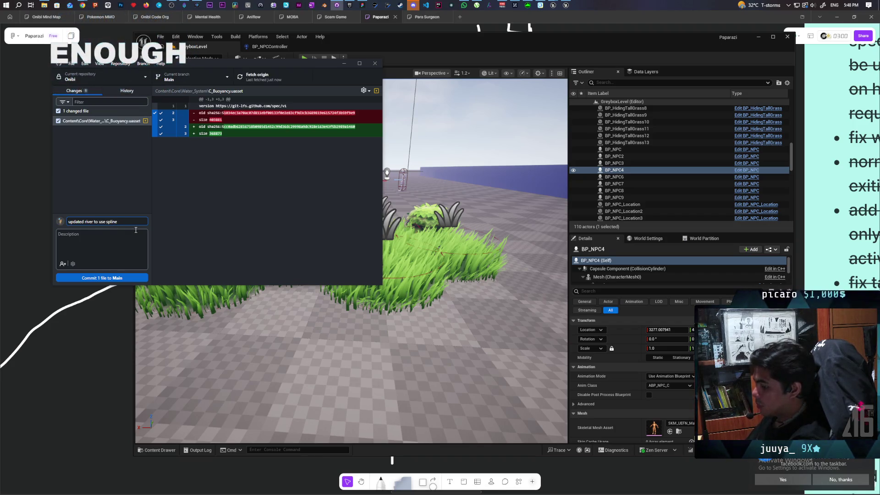
type(" for physics")
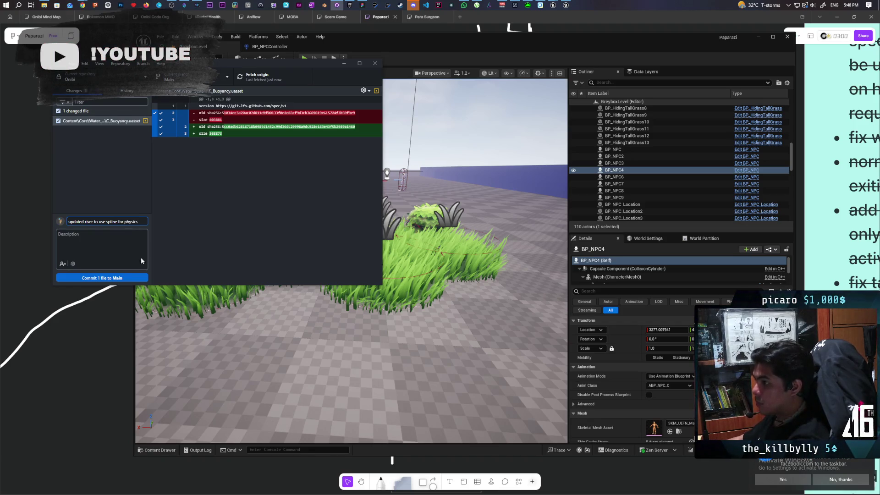
key("ctrl+Return")
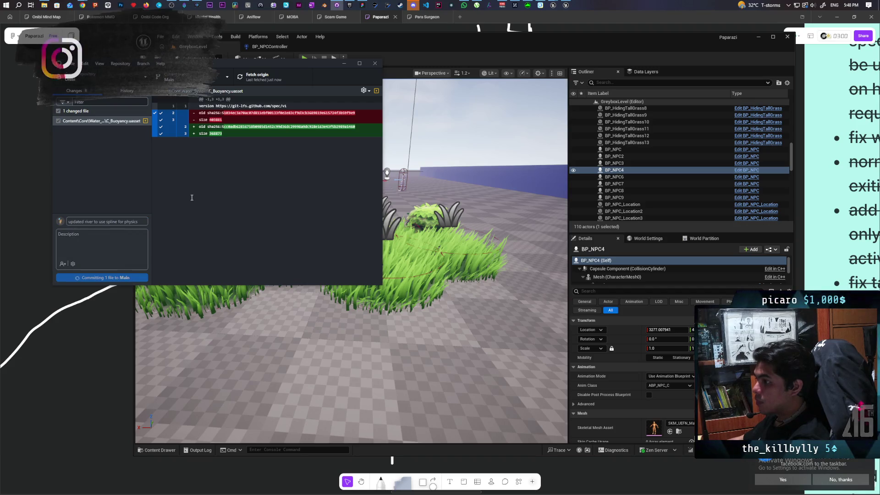
left_click(271, 76)
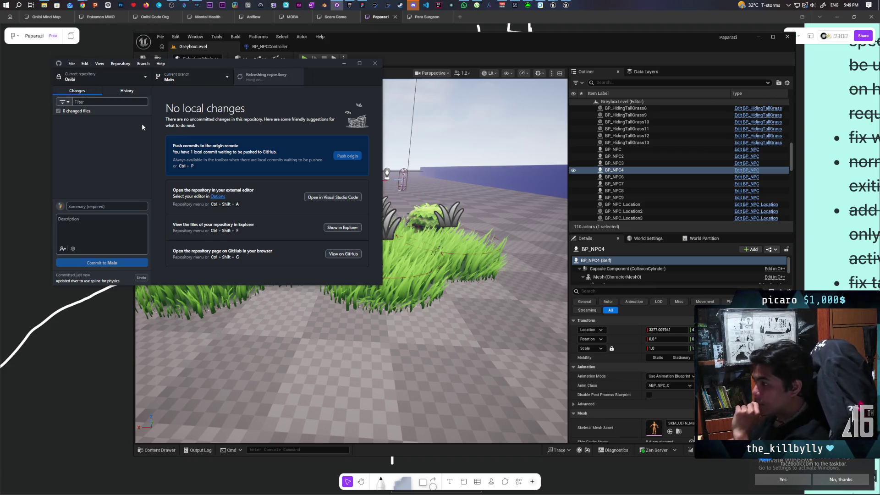
Switch GitHub Desktop to the Paparazi repository.
left_click(141, 78)
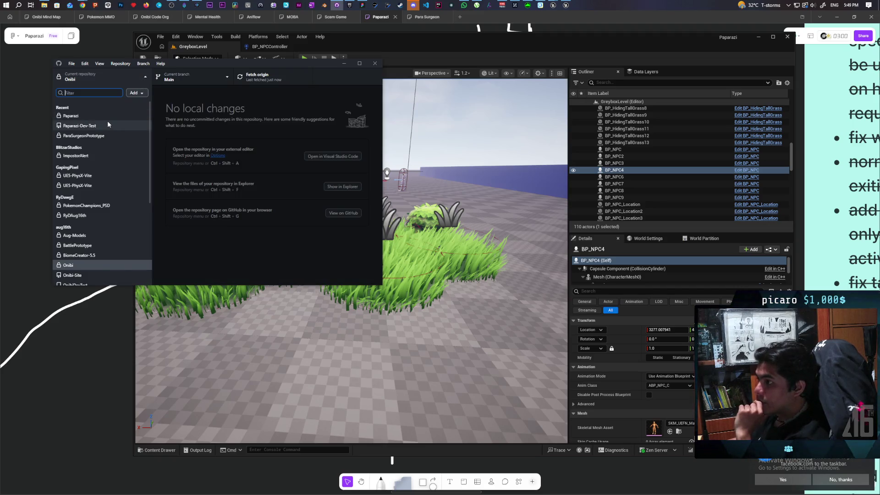
left_click(92, 114)
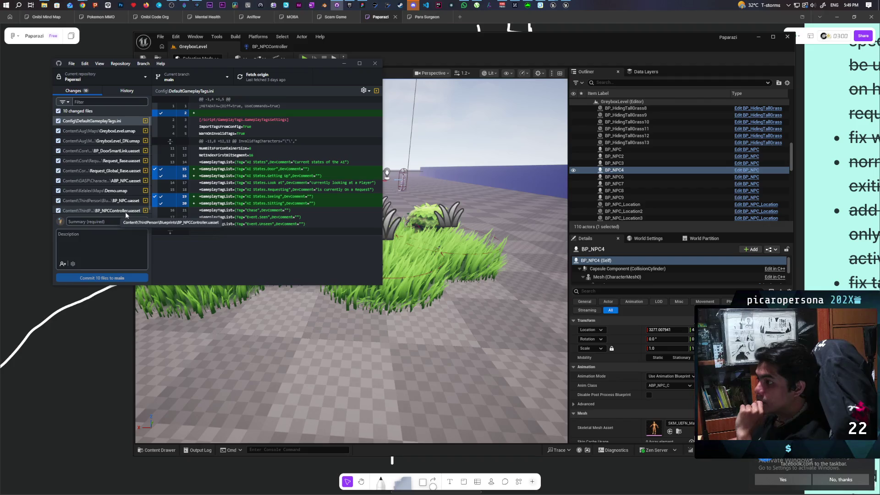
scroll(129, 209, "down", 1)
Commit the 10 files as 'refactored NPC to use gameplay tags' and push to origin.
left_click(114, 222)
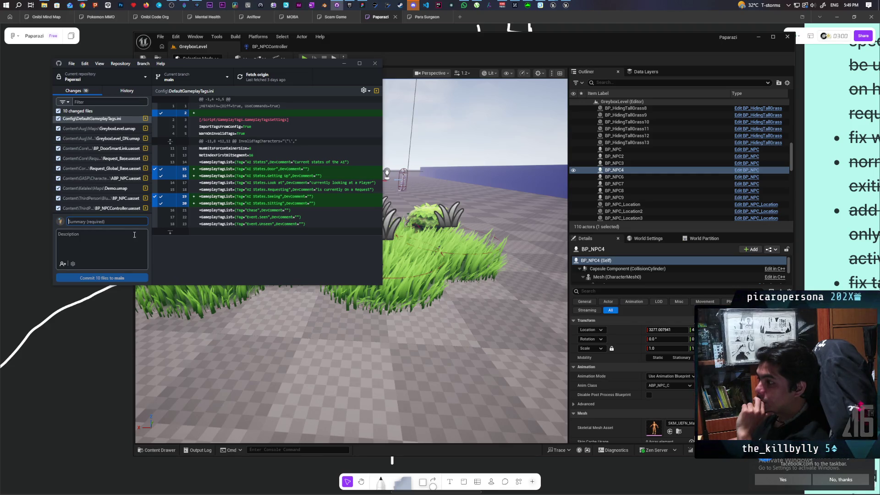
type("refactored NPC to use")
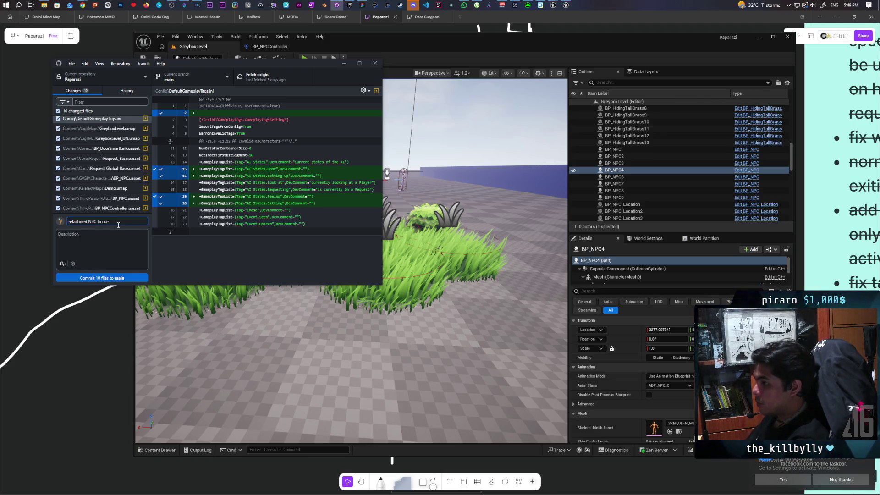
type("gameplay")
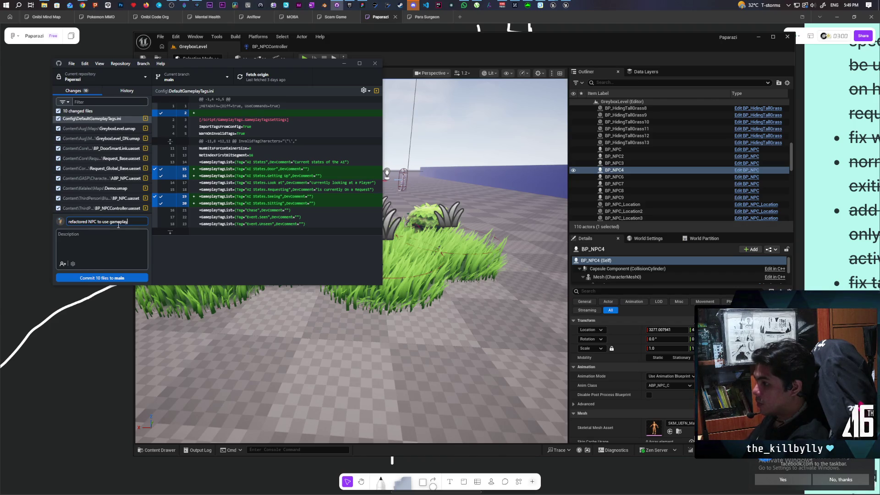
type(" tags")
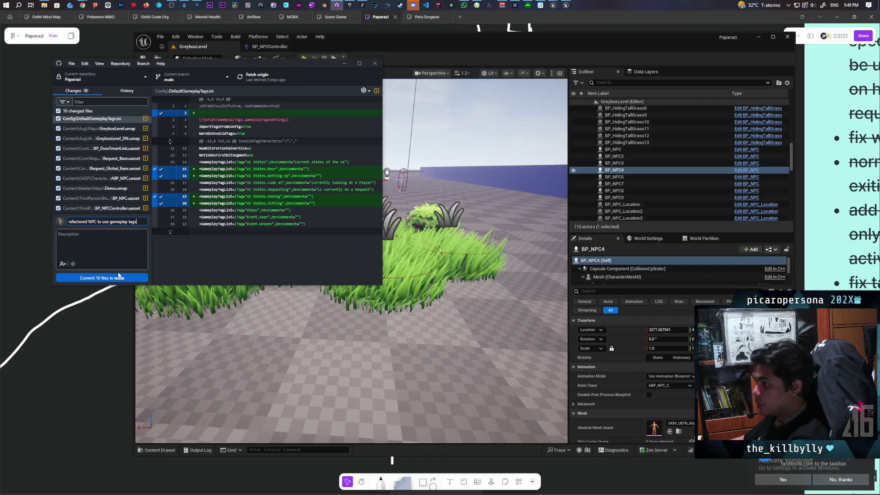
left_click(120, 277)
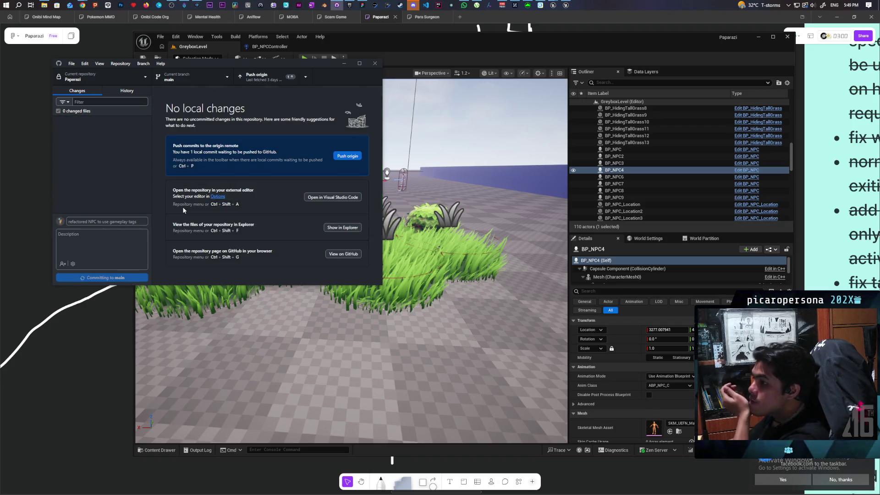
left_click(265, 79)
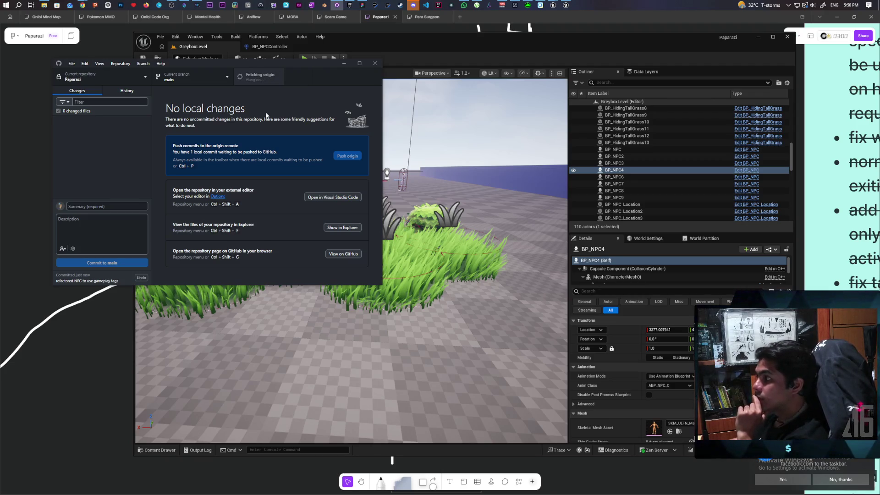
Go to BP_NPCController's EventGraph and pan to the Move To section.
left_click(284, 47)
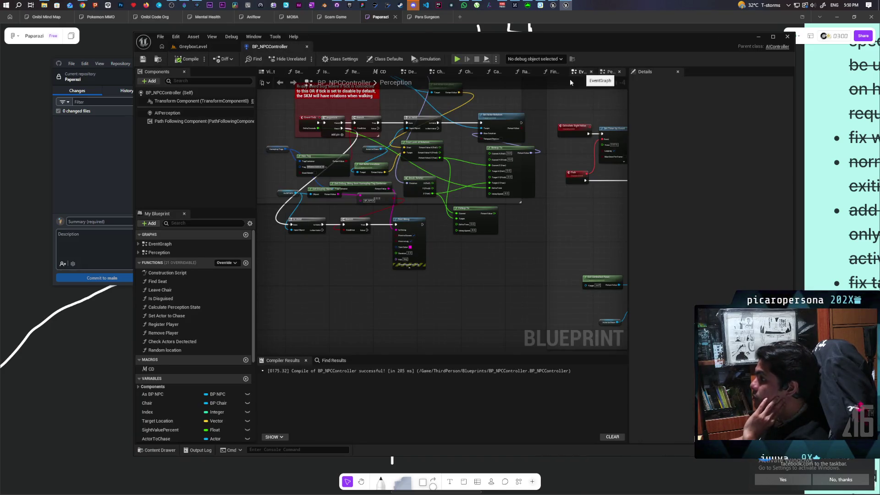
scroll(593, 103, "down", 3)
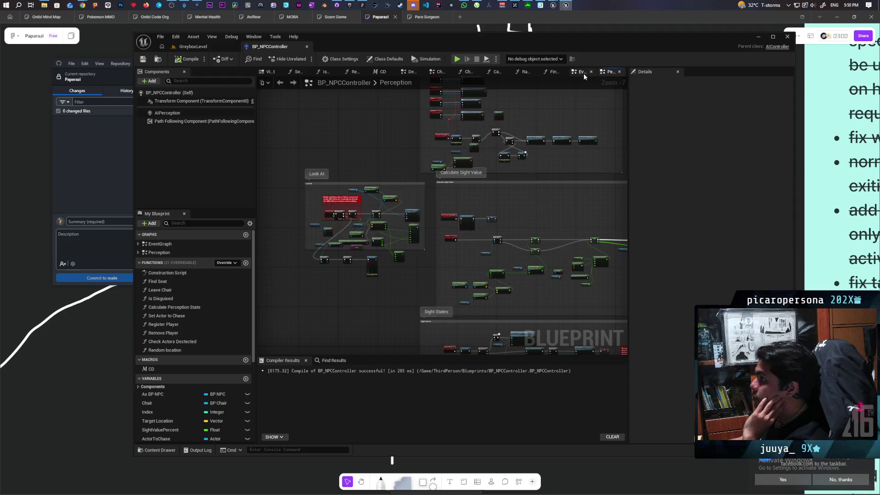
left_click(582, 71)
scroll(436, 198, "down", 4)
scroll(436, 198, "up", 2)
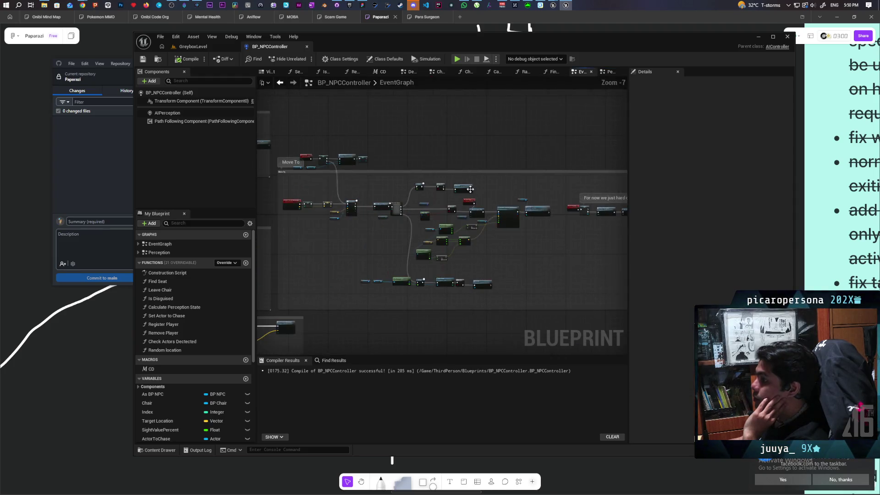
scroll(431, 181, "up", 2)
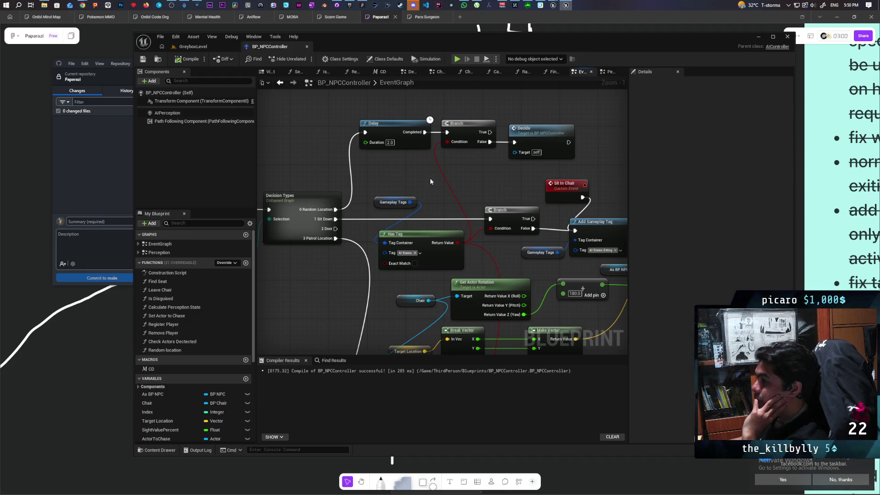
scroll(424, 172, "down", 3)
left_click_drag(424, 172, 530, 238)
scroll(529, 237, "up", 3)
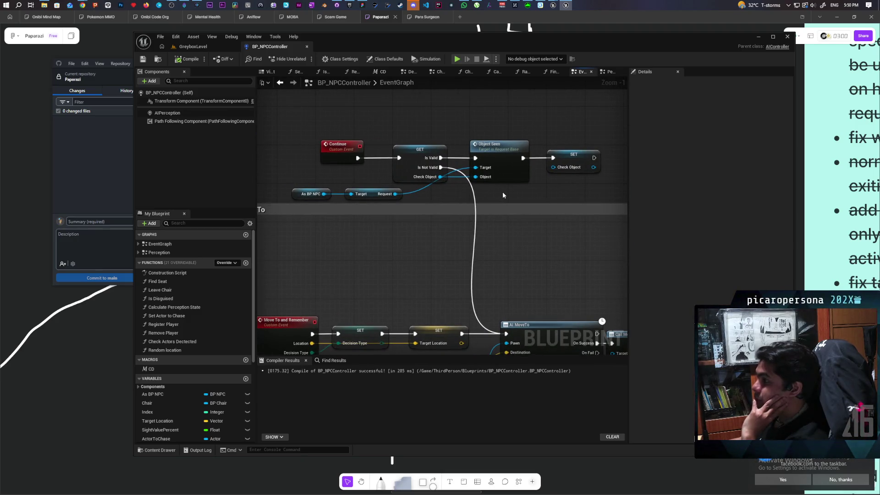
Select the Object Seen node chain and open the Object Seen event in Request_Base.
left_click_drag(323, 157, 579, 190)
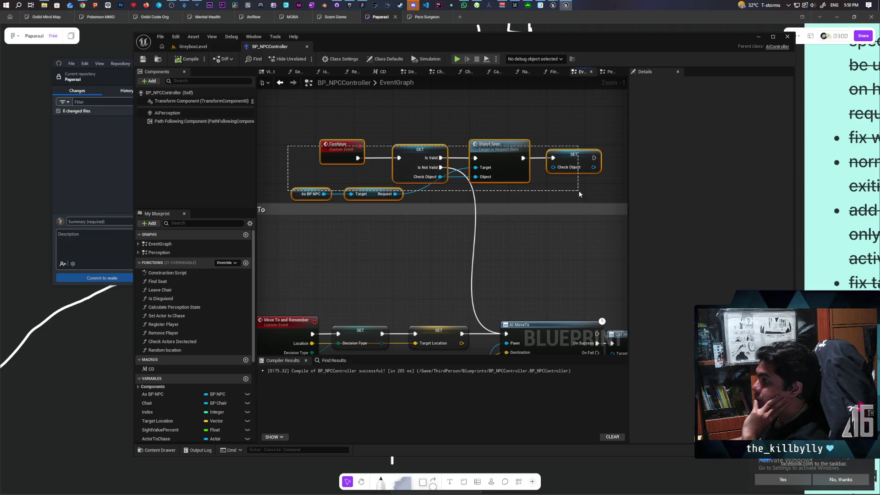
left_click_drag(579, 191, 579, 191)
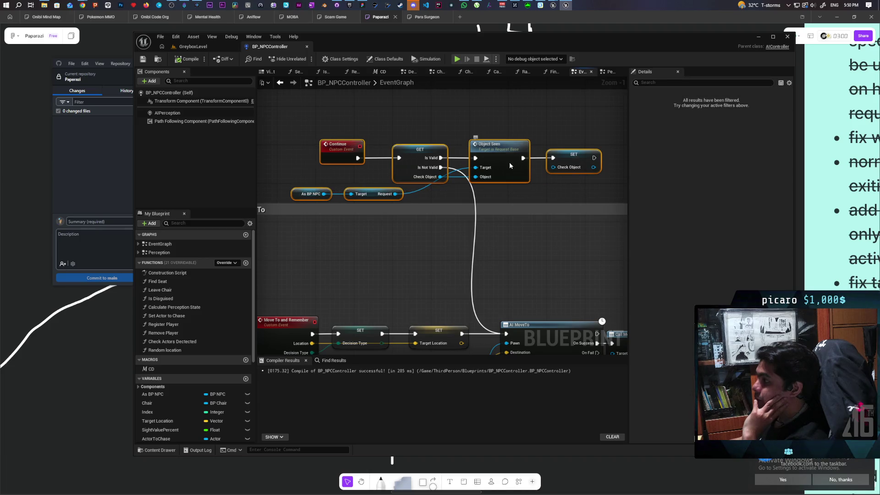
double_click(510, 163)
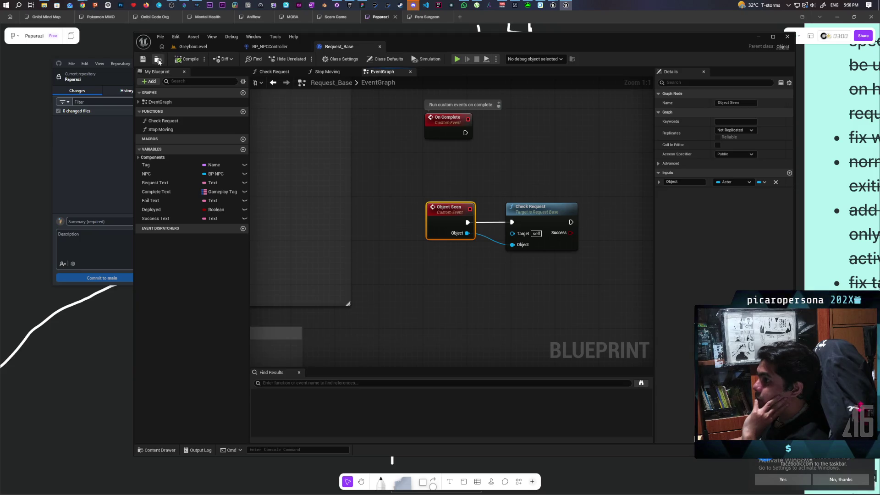
Open Request_Global_Base from the Requests folder in the Content Drawer.
left_click(158, 61)
left_click(455, 348)
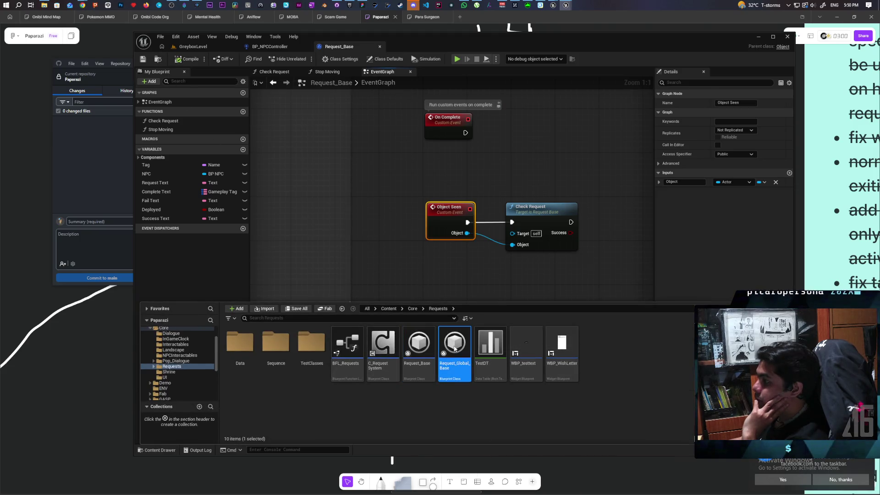
double_click(455, 348)
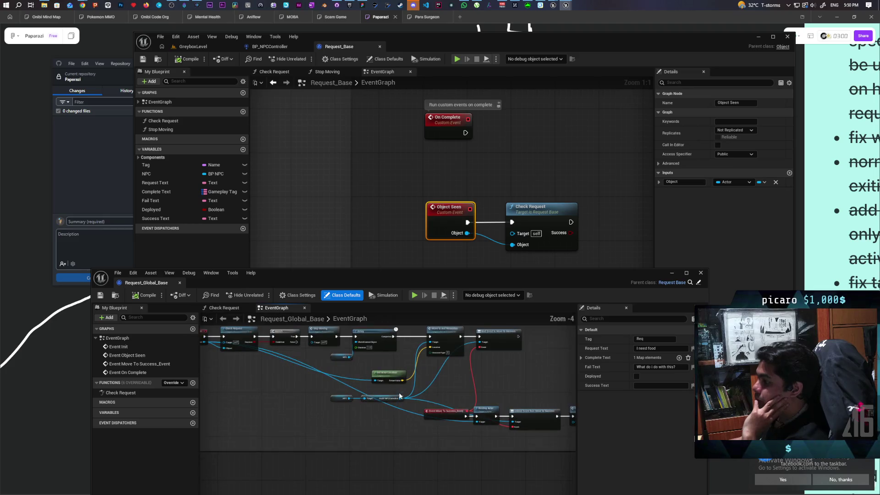
Select the MC Get Up and Delay nodes in Request_Base for copying.
scroll(401, 395, "up", 2)
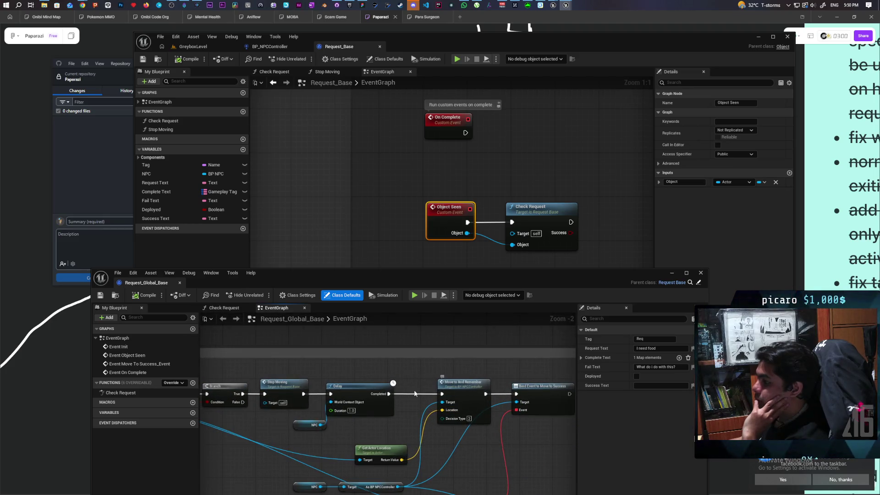
scroll(417, 395, "down", 4)
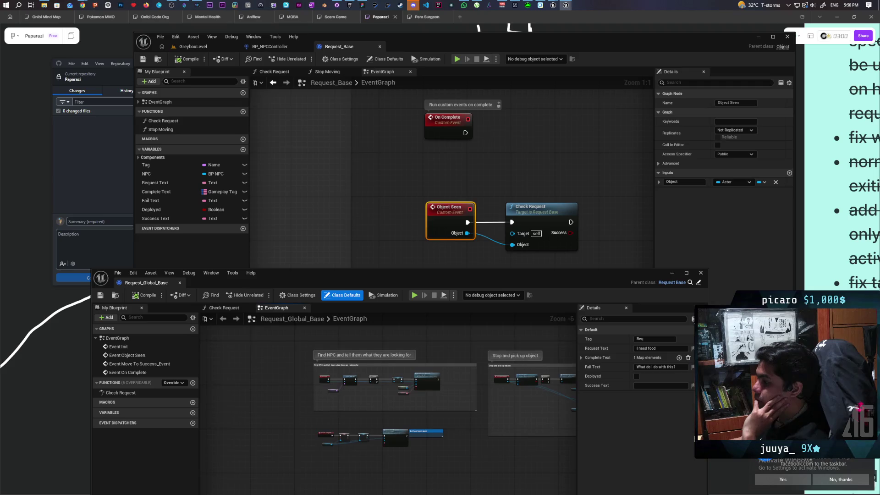
left_click_drag(507, 388, 329, 379)
scroll(449, 216, "down", 5)
mouse_move(449, 215)
left_mouse_down()
mouse_move(602, 189)
mouse_move(468, 228)
left_mouse_up()
scroll(468, 228, "up", 1)
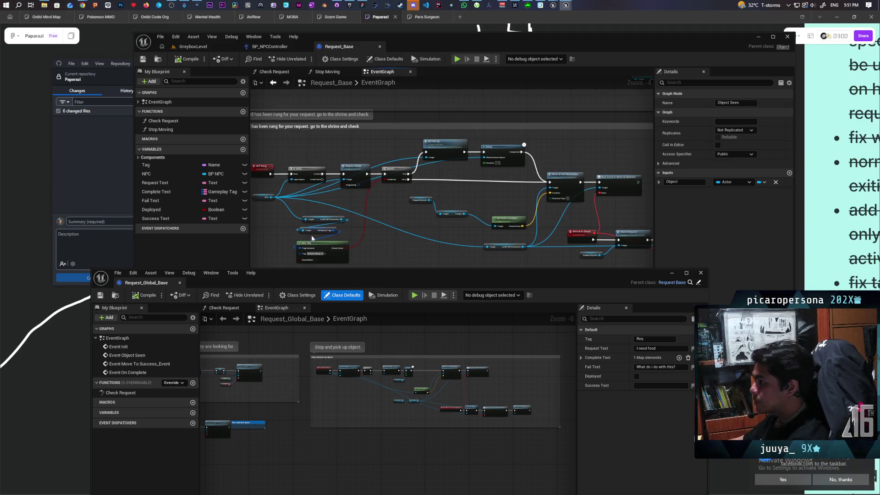
mouse_move(293, 212)
left_mouse_down()
mouse_move(392, 256)
mouse_move(407, 237)
left_mouse_up()
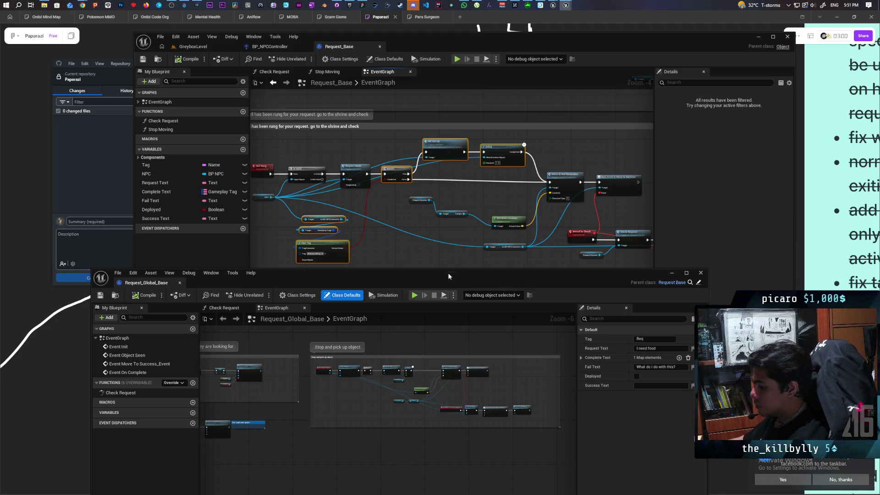
Shift Request_Global_Base's Stop Moving chain right and paste the get-up nodes into the gap.
scroll(416, 362, "up", 3)
scroll(417, 366, "up", 1)
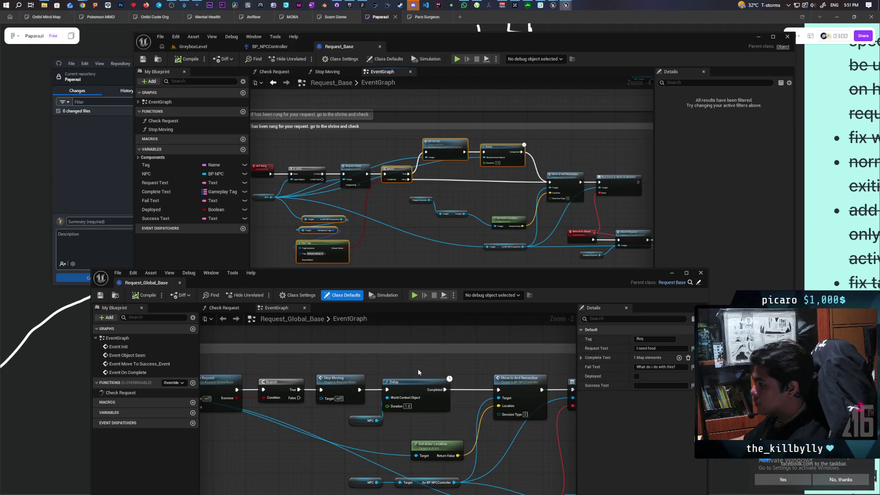
left_click_drag(360, 375, 369, 328)
scroll(374, 354, "down", 2)
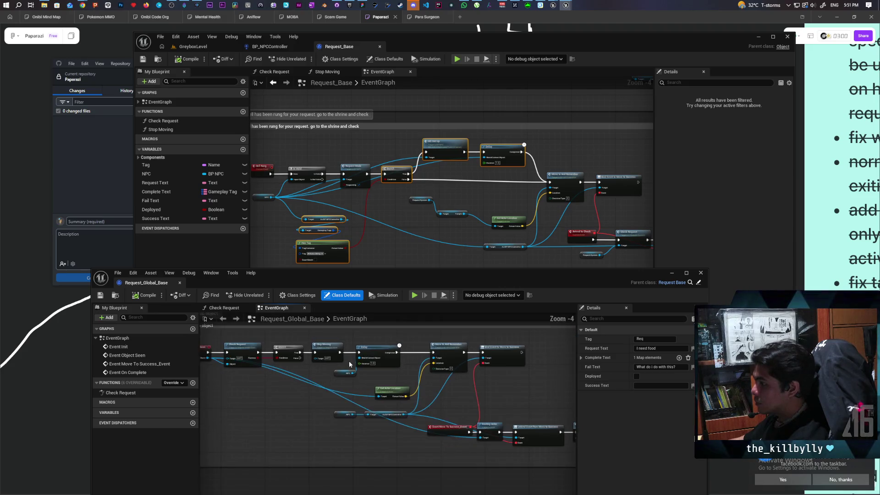
scroll(353, 345, "down", 1)
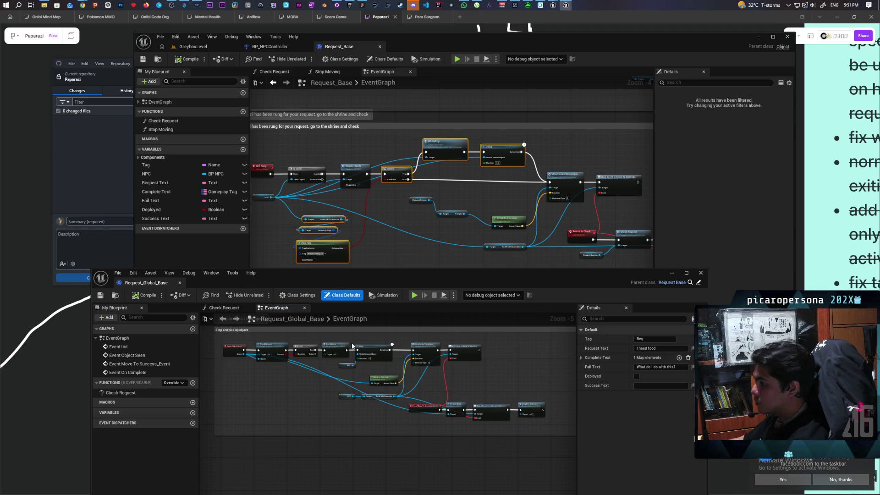
left_click_drag(322, 339, 547, 423)
left_click_drag(370, 350, 418, 352)
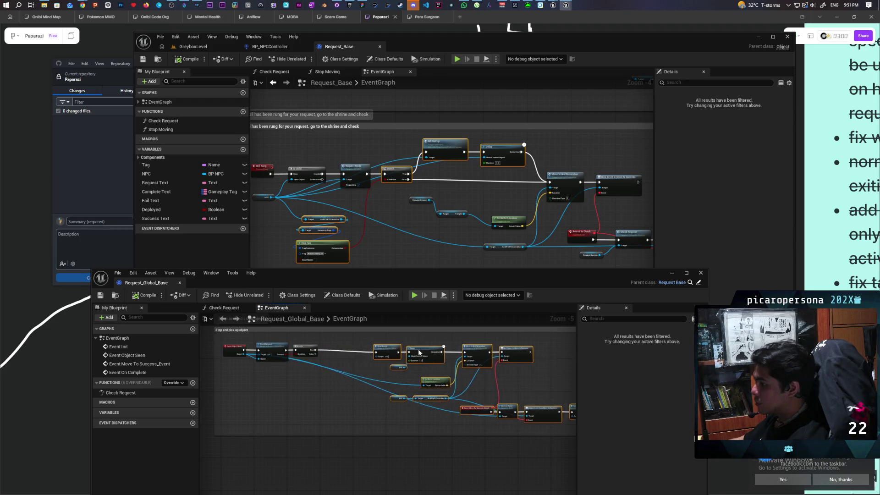
scroll(330, 357, "up", 3)
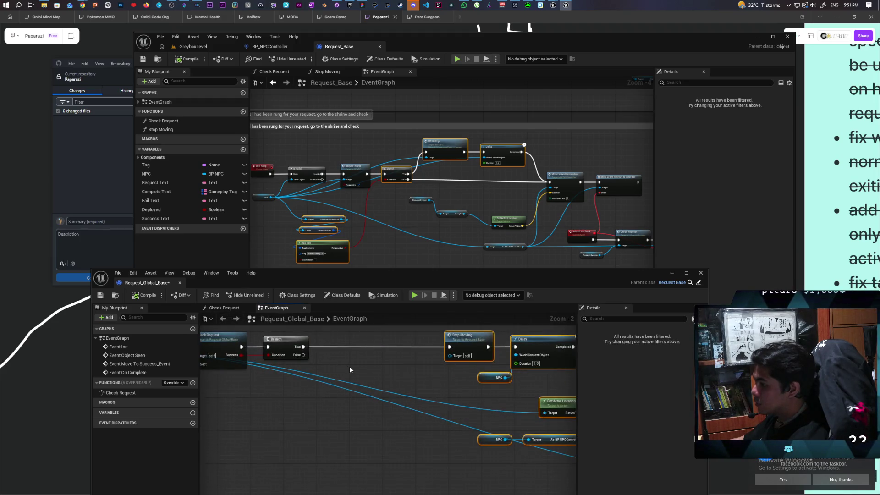
key("ctrl+v")
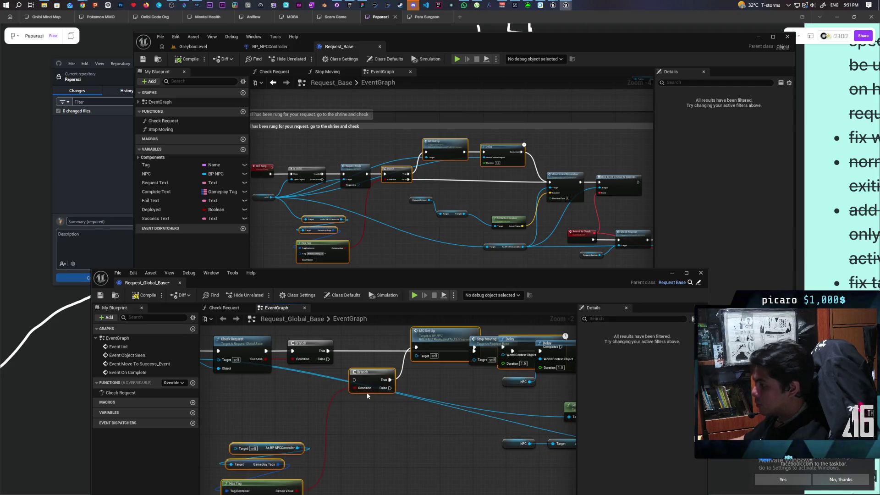
Place the pasted Branch inline, wire its False output to Stop Moving, and tidy the comment.
left_click_drag(366, 380, 373, 350)
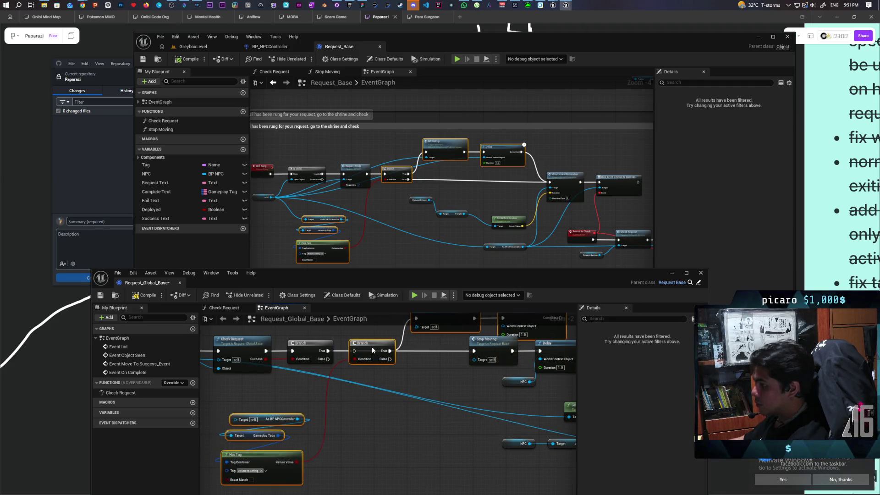
left_click_drag(390, 359, 473, 352)
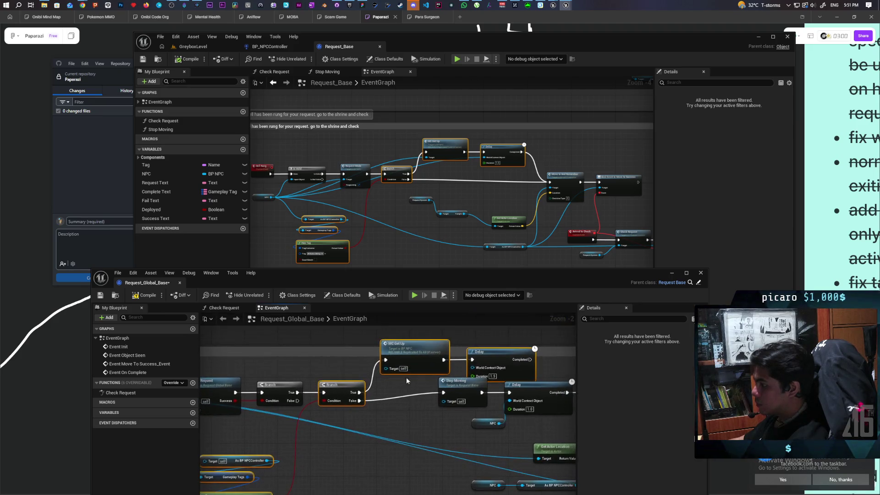
left_click_drag(410, 357, 417, 346)
left_click_drag(461, 369, 365, 383)
mouse_move(462, 369)
left_mouse_down()
mouse_move(471, 329)
mouse_move(431, 373)
mouse_move(421, 320)
left_mouse_up()
Connect the Delay's Completed pin to Move To And Remember's exec input.
scroll(458, 337, "down", 1)
left_click_drag(388, 347, 405, 347)
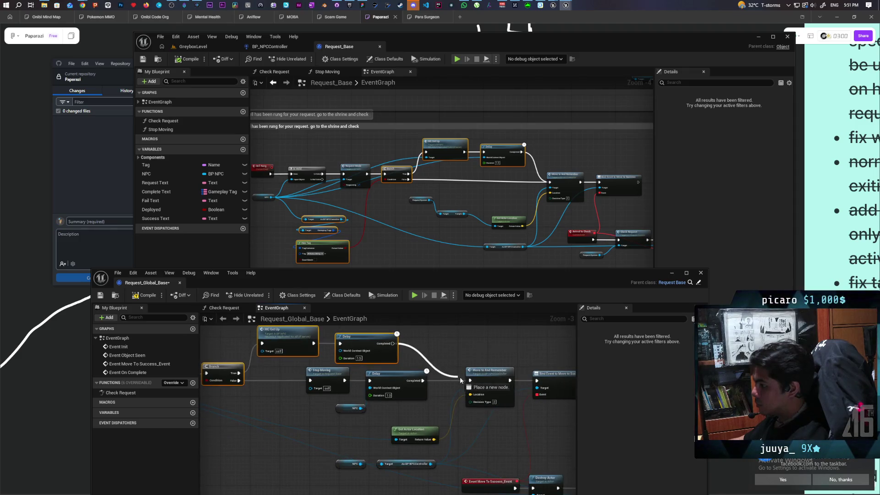
left_click_drag(471, 380, 471, 381)
scroll(345, 414, "down", 1)
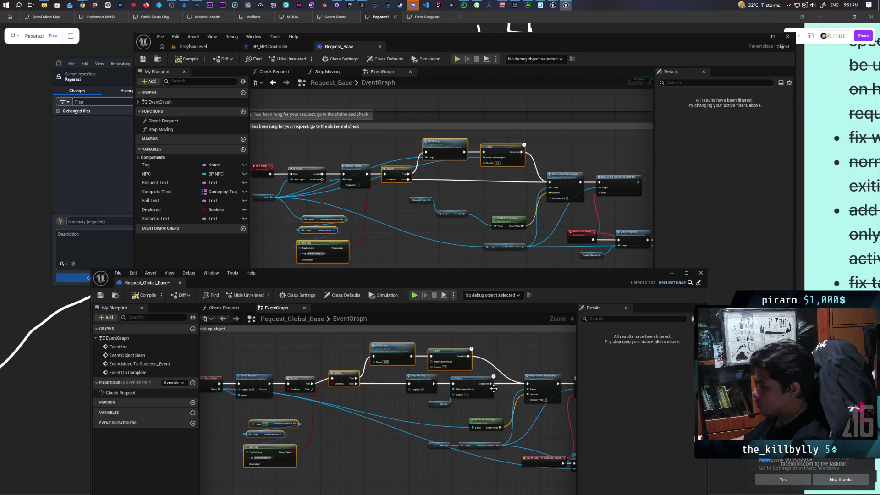
scroll(345, 414, "up", 1)
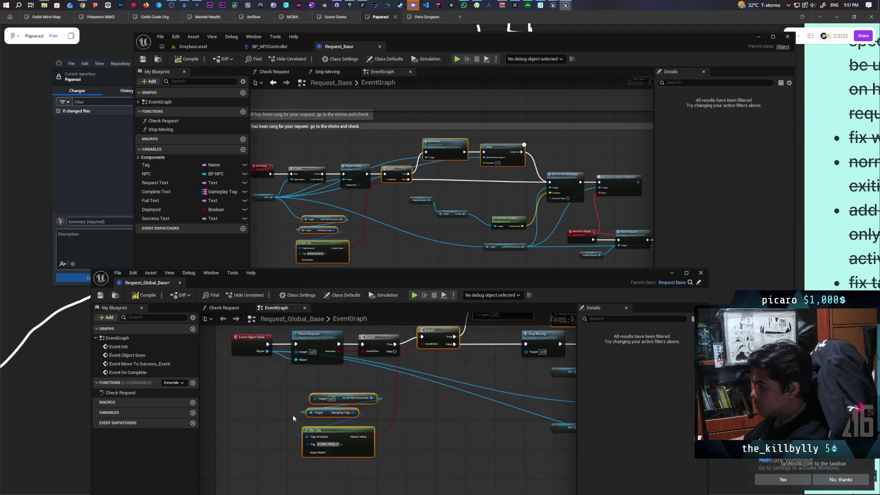
mouse_move(570, 374)
left_mouse_down()
mouse_move(502, 352)
mouse_move(222, 365)
mouse_move(293, 370)
left_mouse_up()
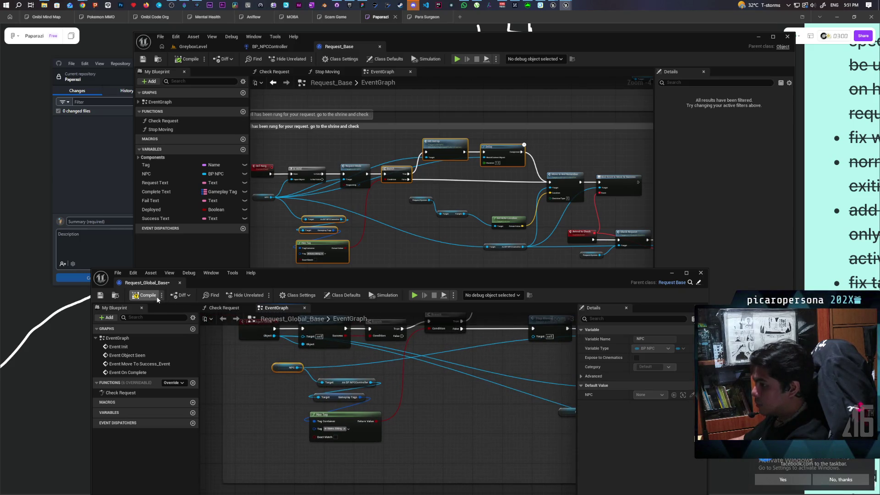
Connect NPC to MG SetUp's Target pin, recompile Request_Global_Base without errors, and save it.
left_click(146, 295)
left_click(298, 335)
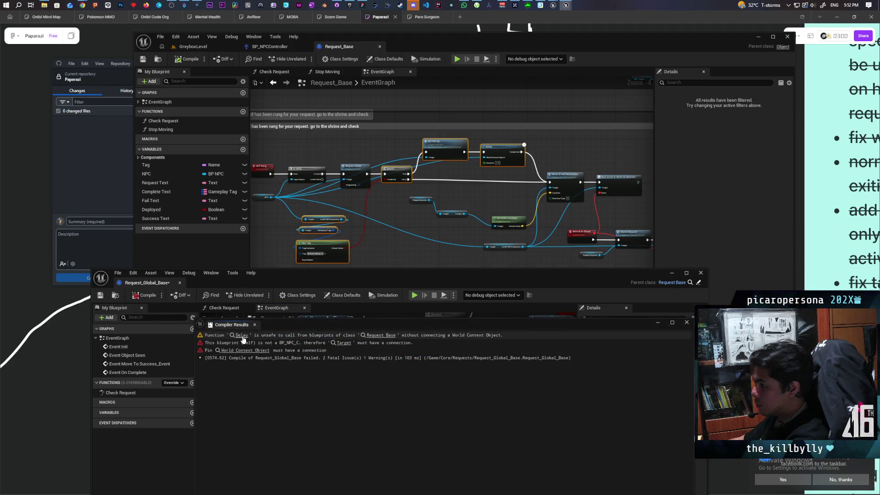
left_click_drag(340, 327, 382, 454)
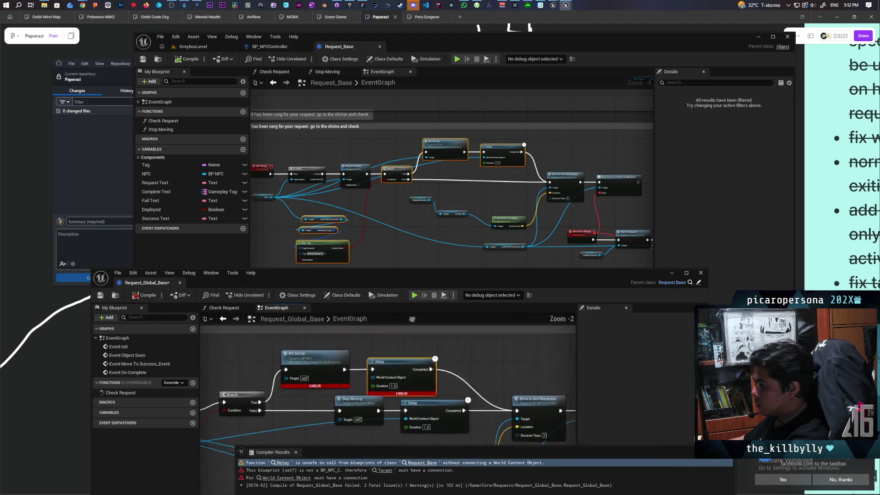
scroll(362, 385, "up", 1)
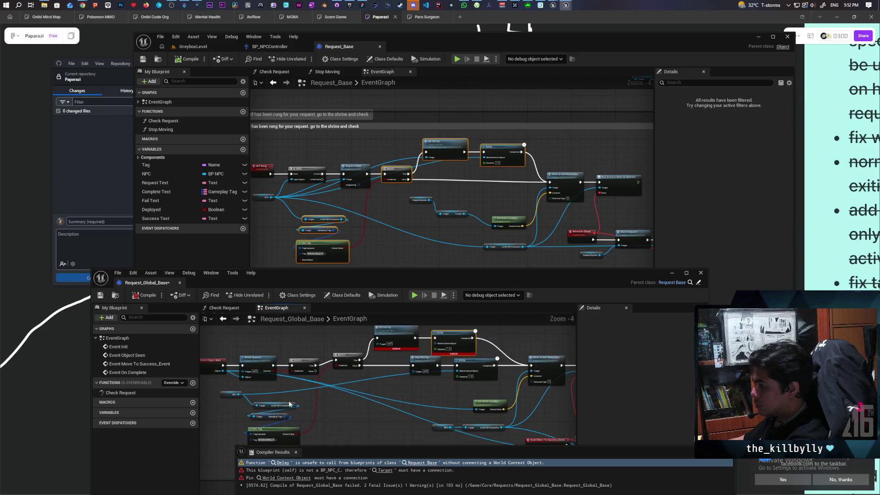
mouse_move(238, 395)
left_mouse_down()
mouse_move(357, 360)
mouse_move(378, 343)
left_mouse_up()
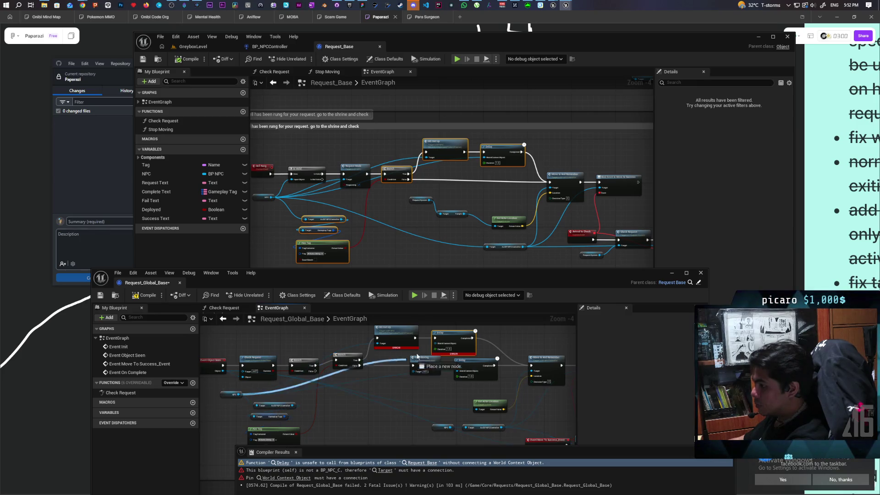
left_click(145, 296)
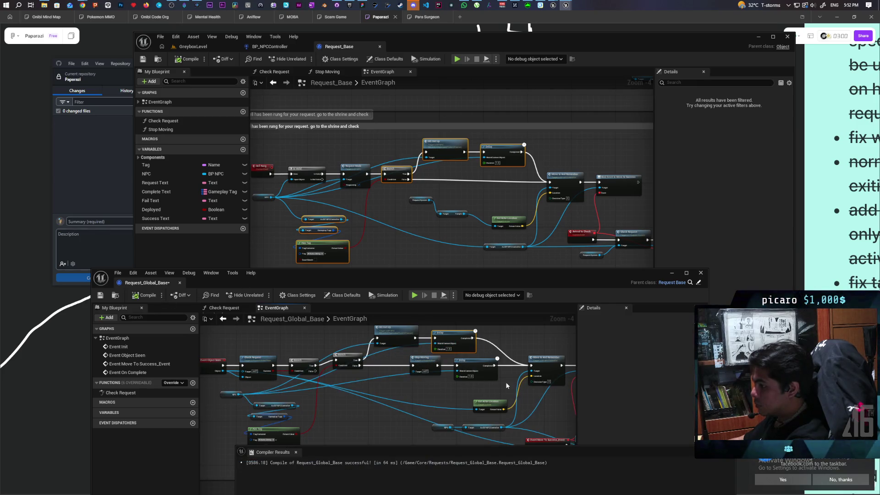
left_click(104, 296)
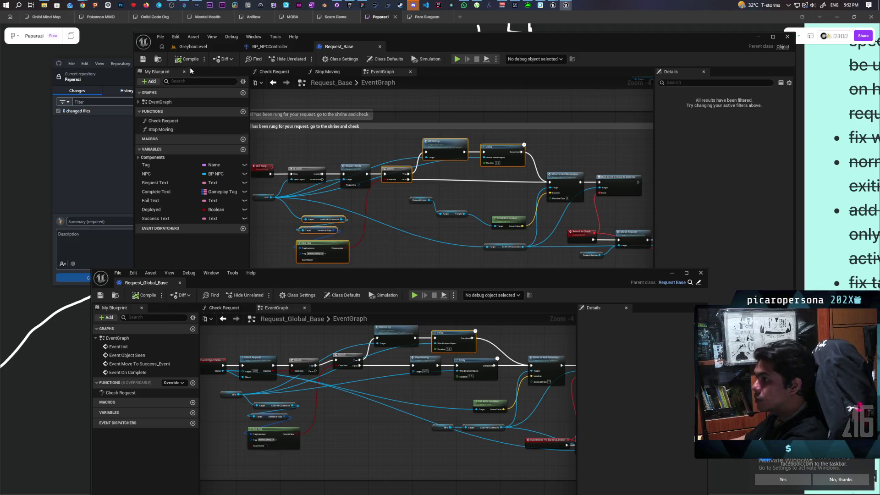
Commit Request_Global_Base.uasset to main as 'added get up function in request object seen'.
left_click(337, 5)
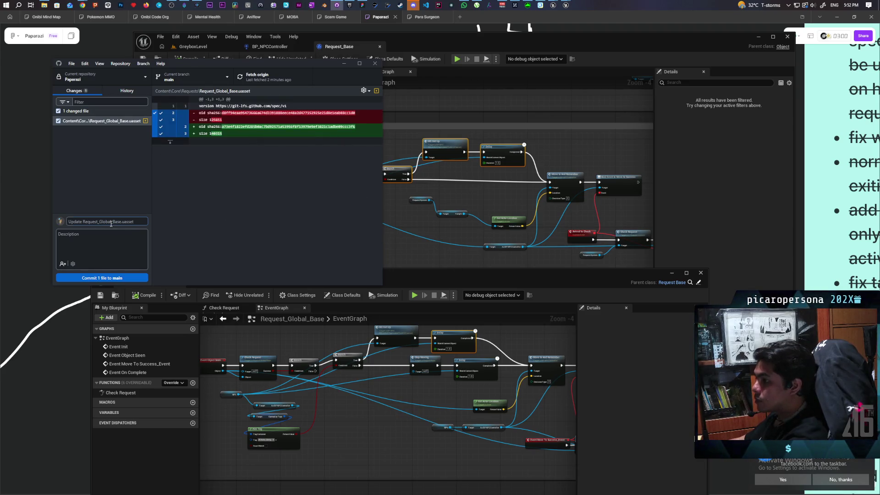
left_click(111, 223)
type("added")
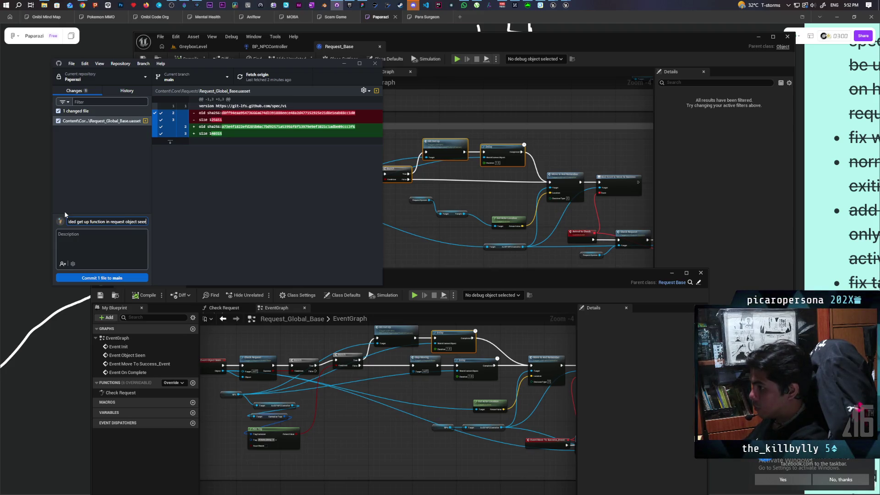
left_click(119, 279)
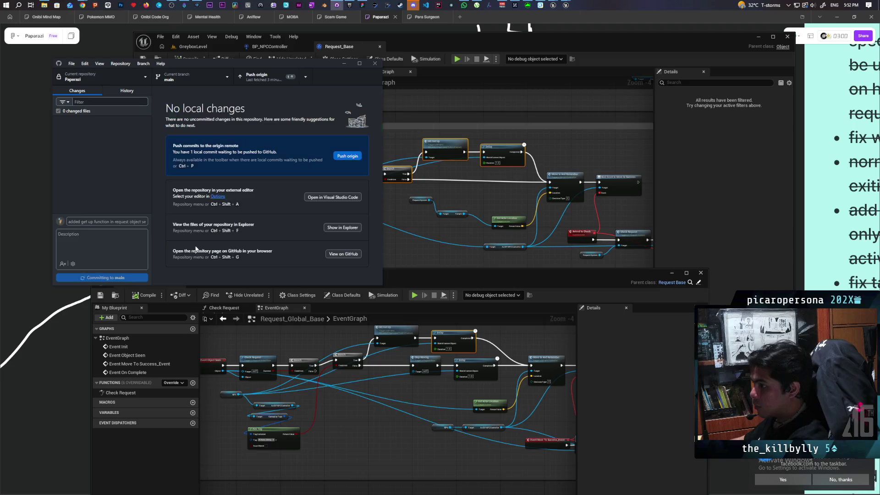
Push the new commit to origin.
left_click(259, 77)
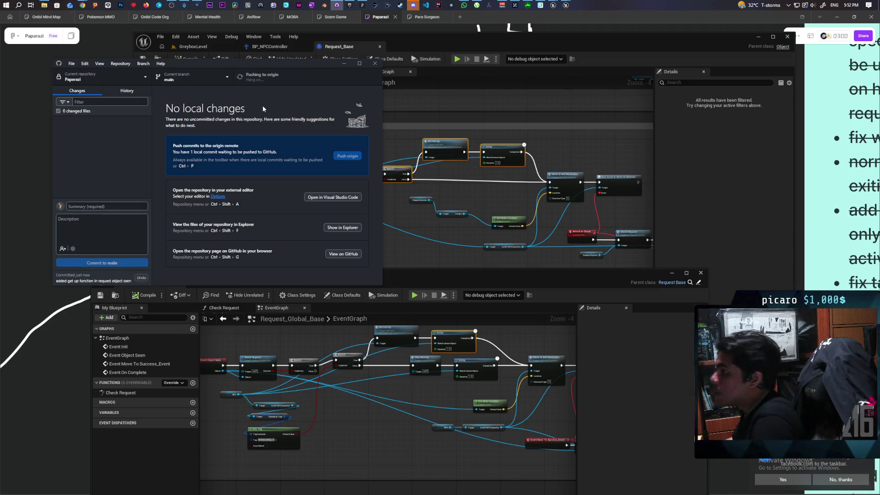
left_click(362, 5)
scroll(417, 171, "right", 10)
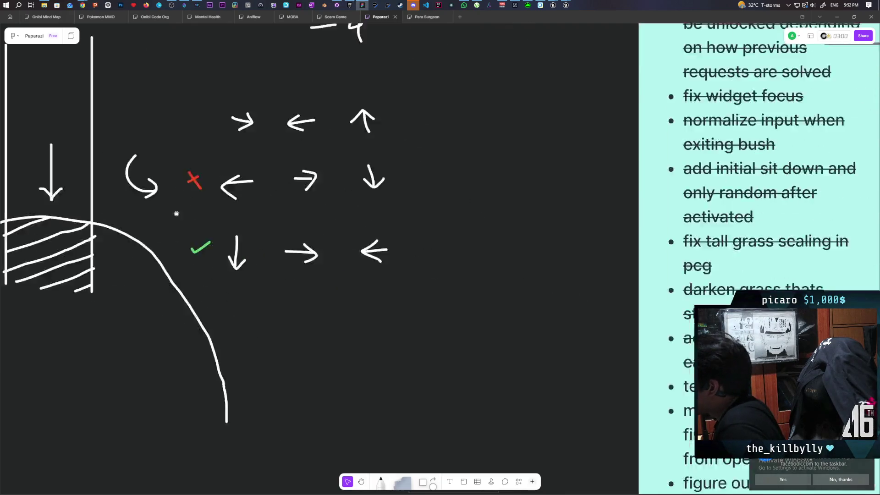
Strike through the 'long distance interact (eavesdrop)' task on the whiteboard to-do list.
scroll(340, 292, "down", 3)
scroll(340, 292, "down", 5)
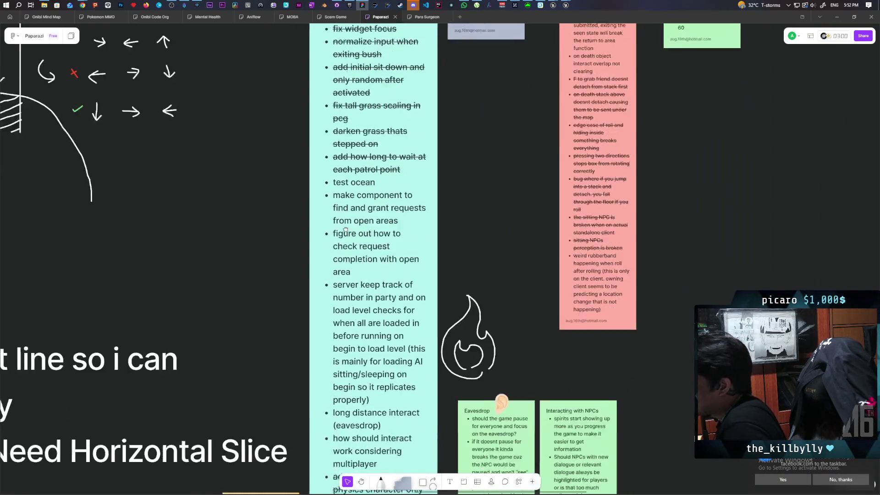
scroll(389, 277, "down", 2)
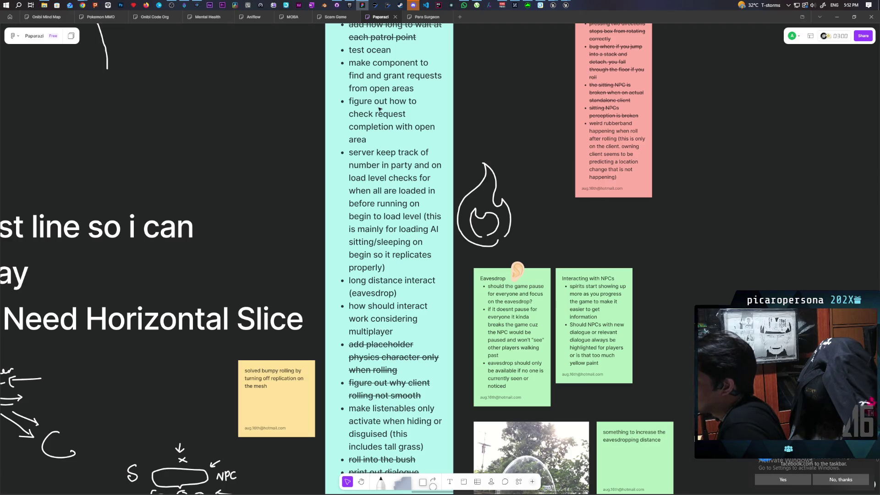
scroll(380, 110, "down", 3)
scroll(379, 109, "up", 1)
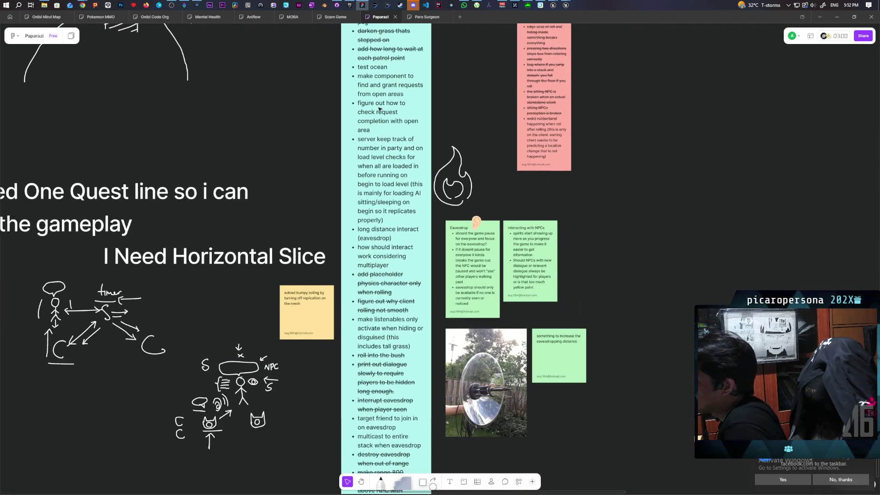
triple_click(375, 85)
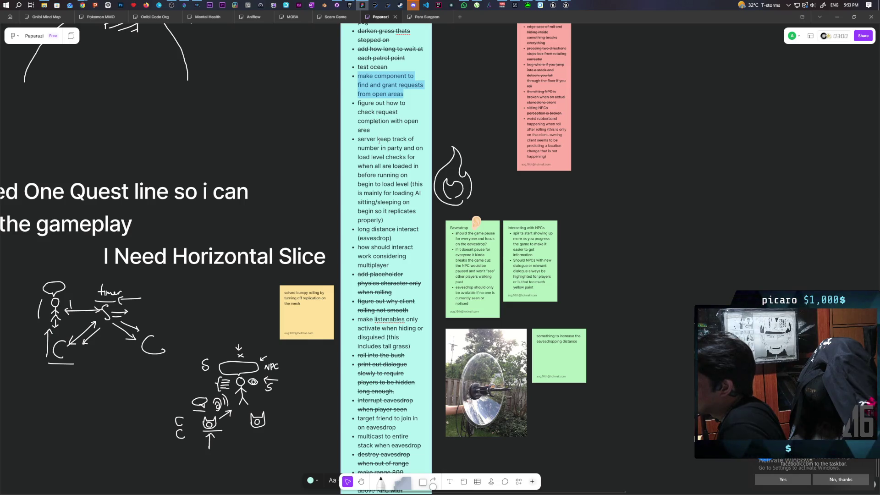
scroll(380, 176, "down", 3)
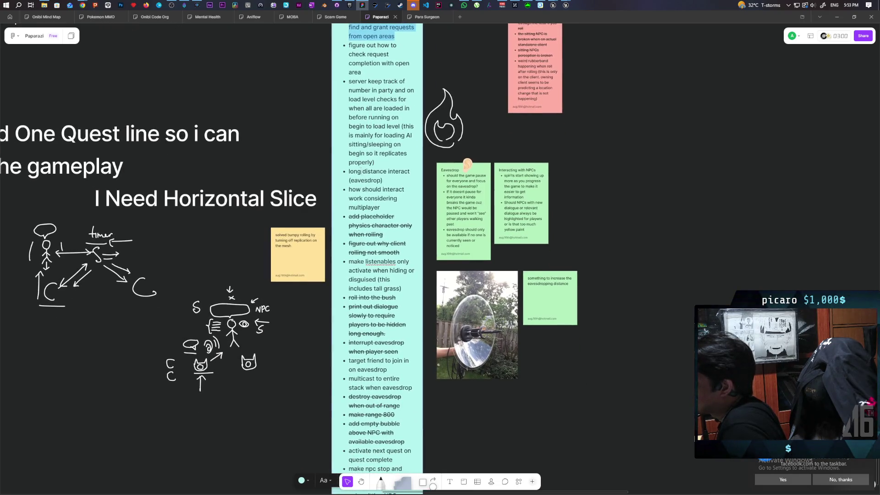
scroll(361, 169, "down", 3)
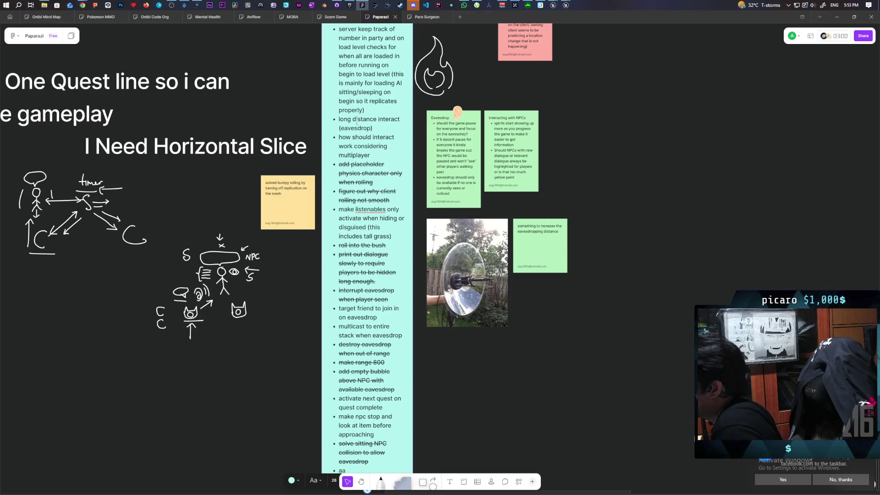
triple_click(356, 121)
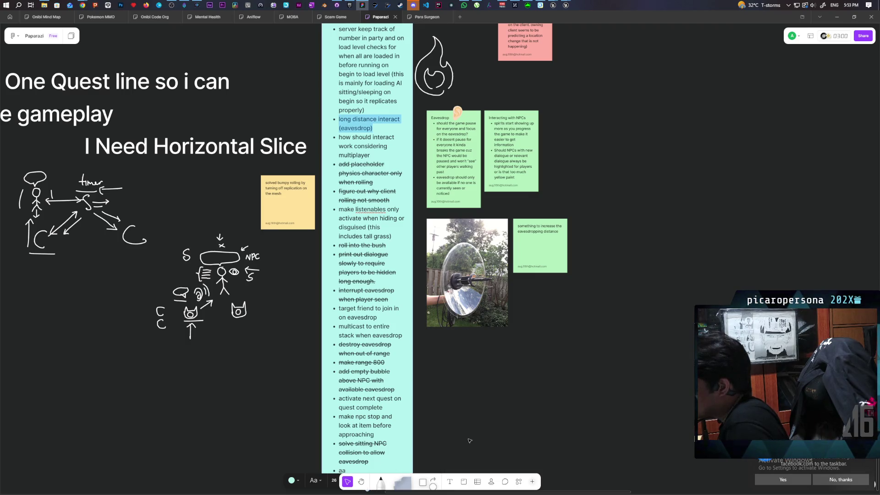
scroll(470, 441, "down", 2)
left_click(391, 432)
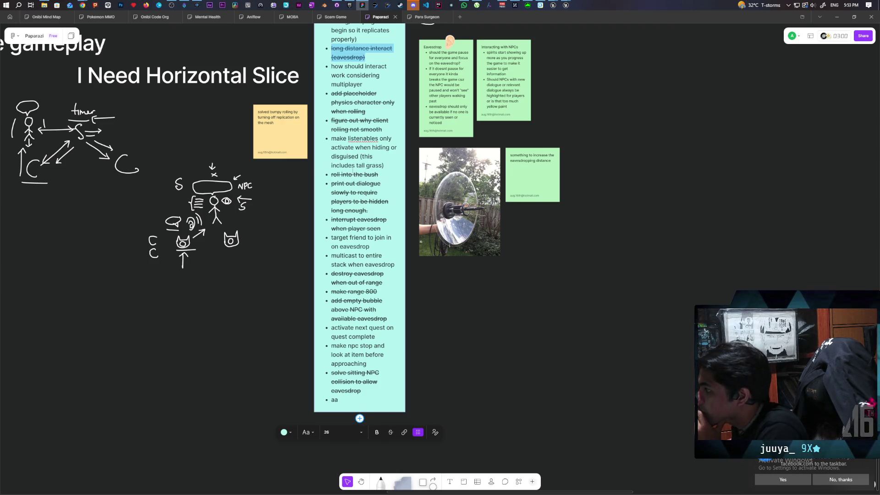
Add 'print complete dialogue on quest complete' below the NPC stop-and-look task.
scroll(362, 231, "down", 2)
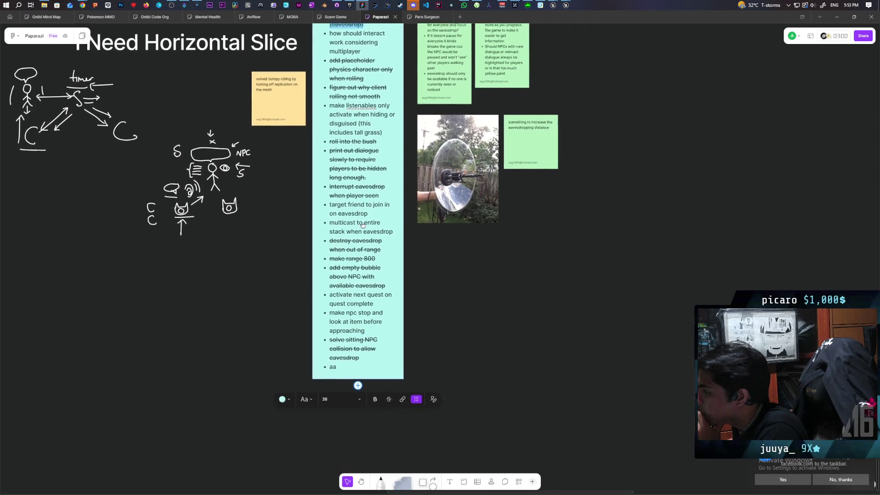
scroll(363, 271, "down", 1)
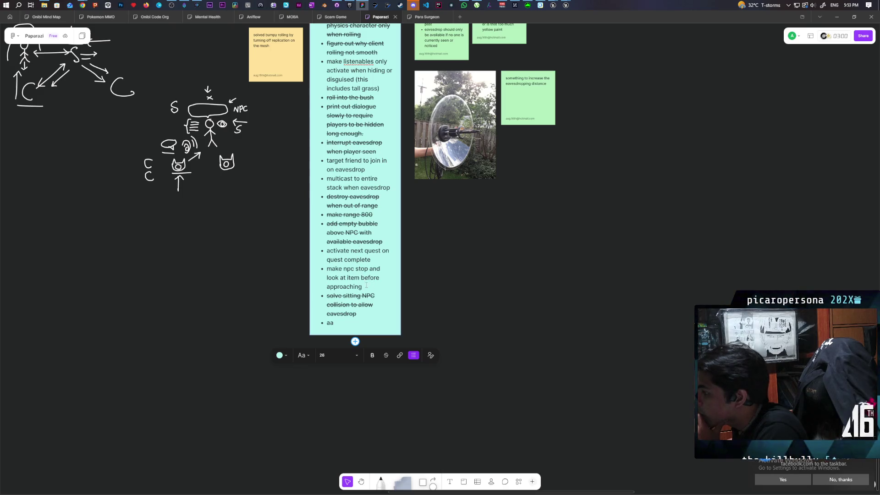
key("Return")
type("print complete dialog")
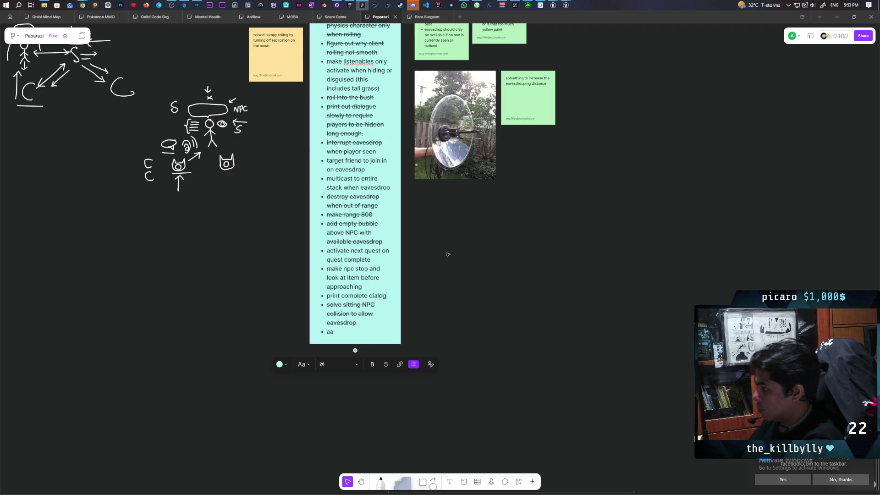
type("ue ")
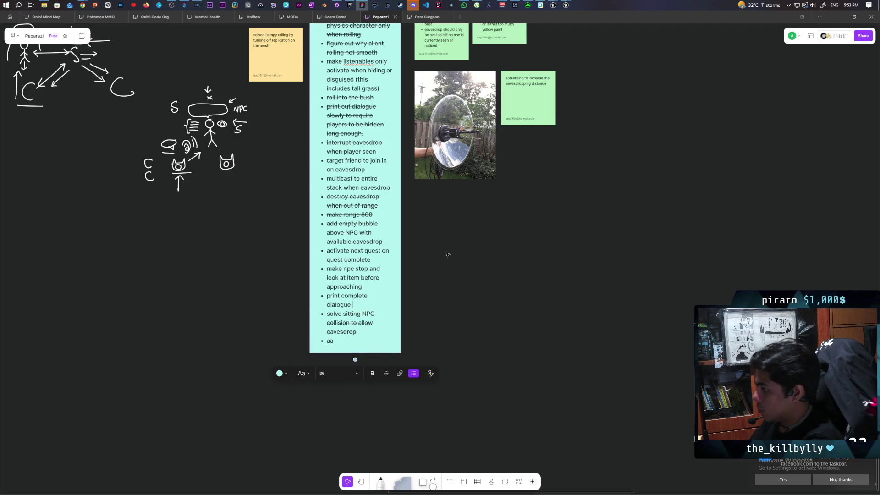
type("on")
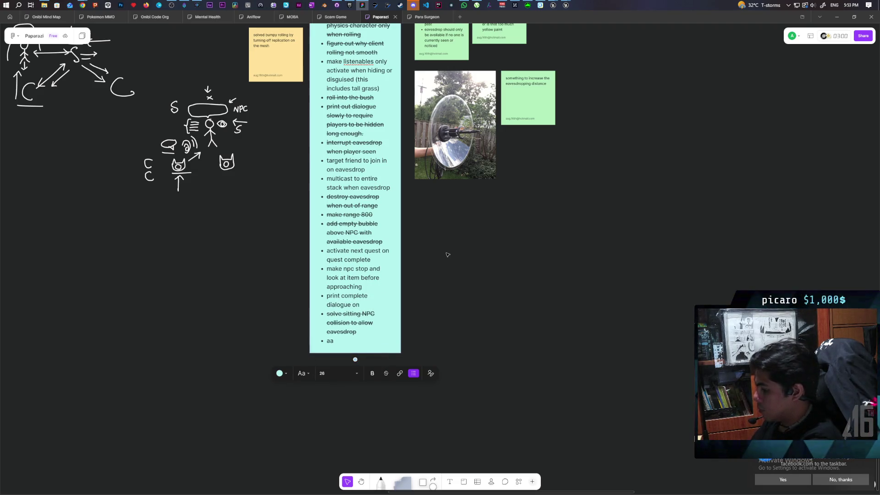
type(" quest complete")
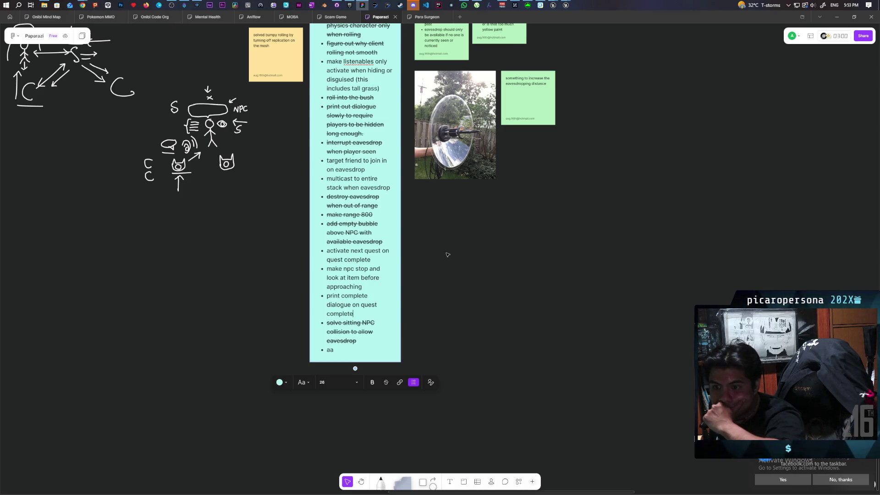
Duplicate the yellow sticky note beside the to-do list and select its text.
left_click(284, 121)
left_click_drag(281, 57, 445, 250)
double_click(444, 251)
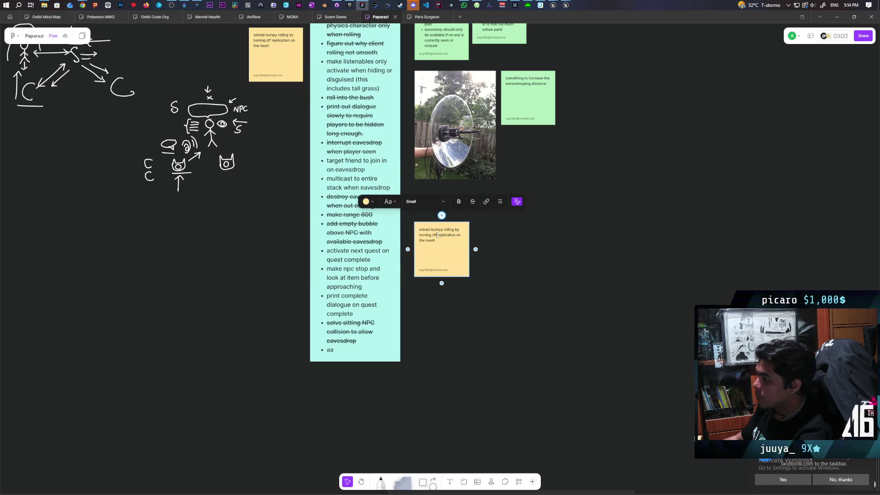
key("ctrl+a")
Write the downside: relevant-only reactions mean the player can't fail; irrelevant items get ignored.
type("q doesl")
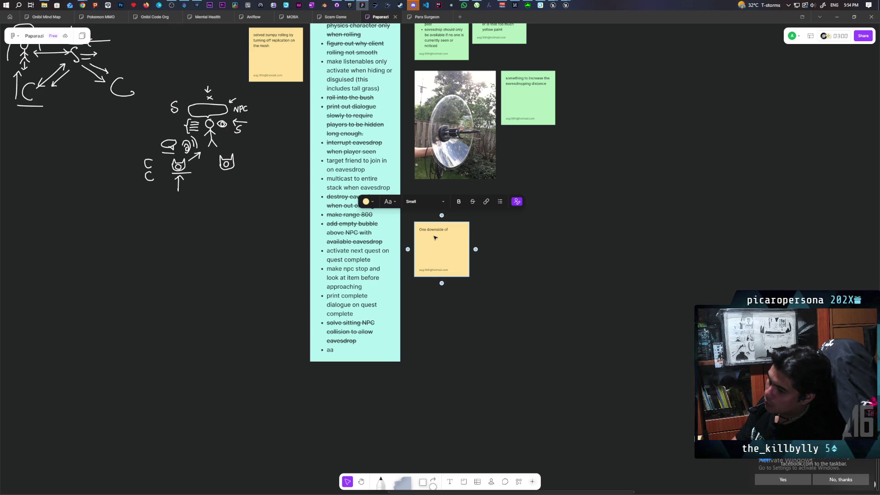
type("hainy g")
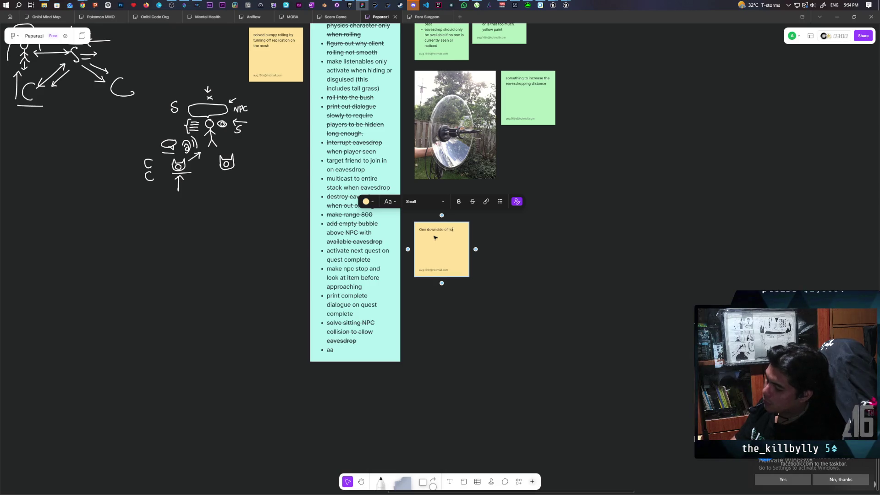
key("BackSpace")
key("BackSpace")
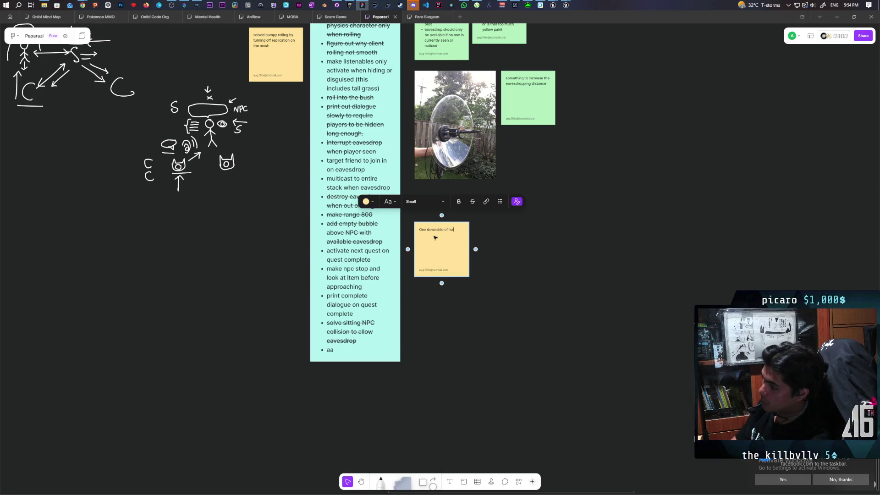
type("ving")
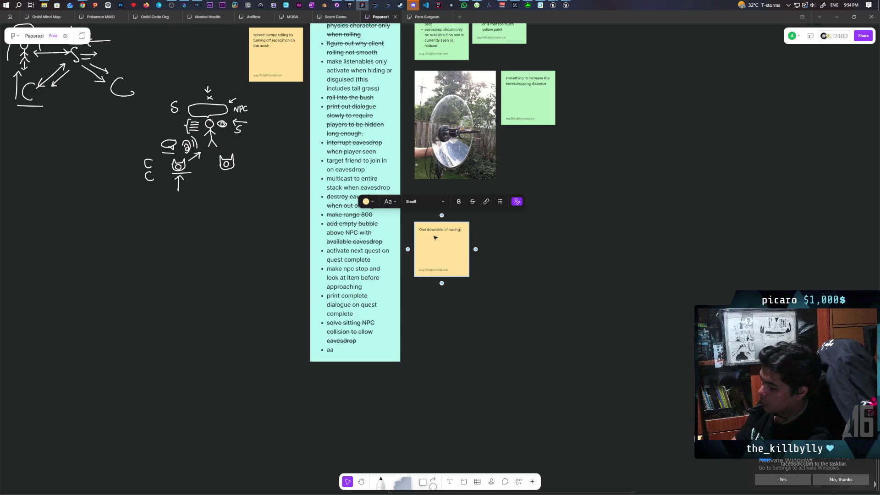
type("d")
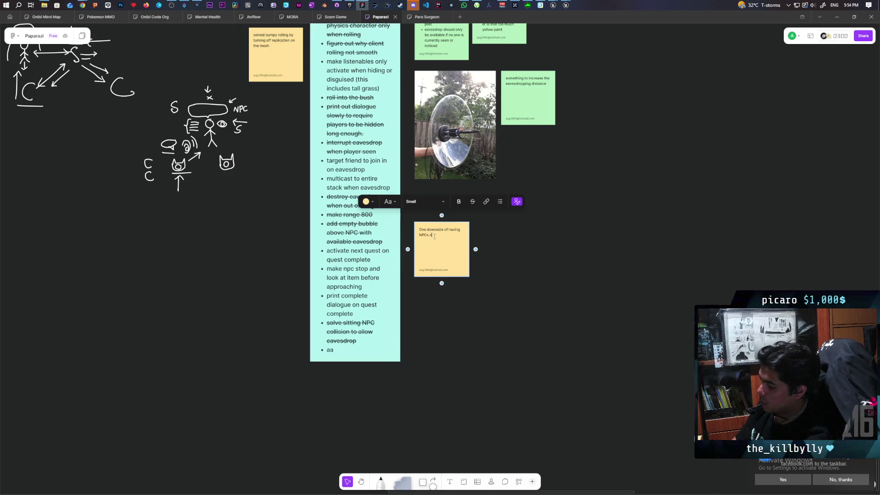
key("BackSpace")
type("to relevant item")
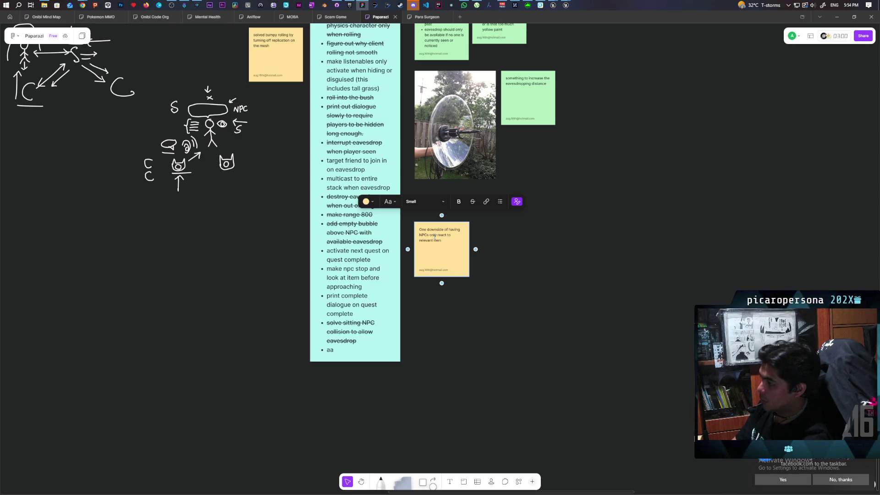
type("s is that pl")
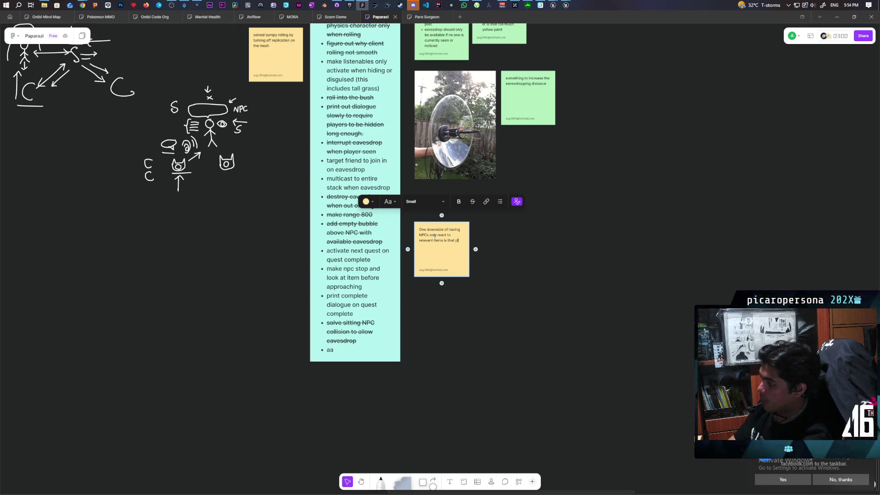
type("ayer can't fail")
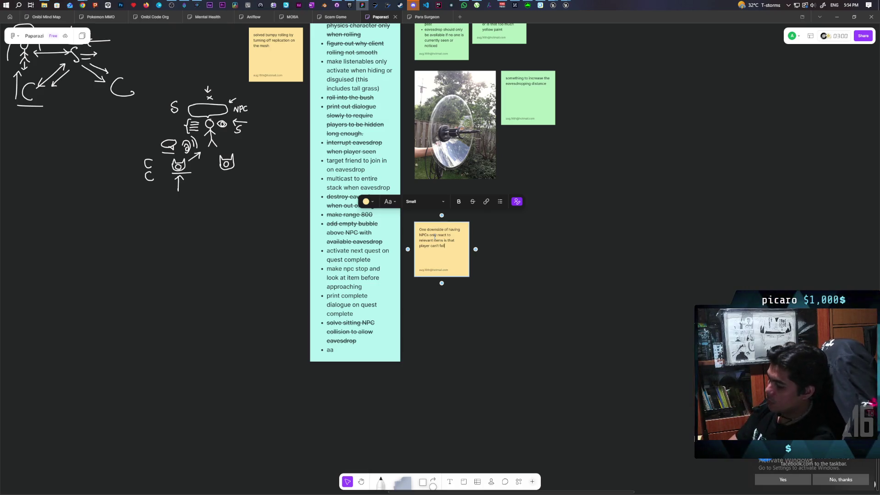
type(" will th")
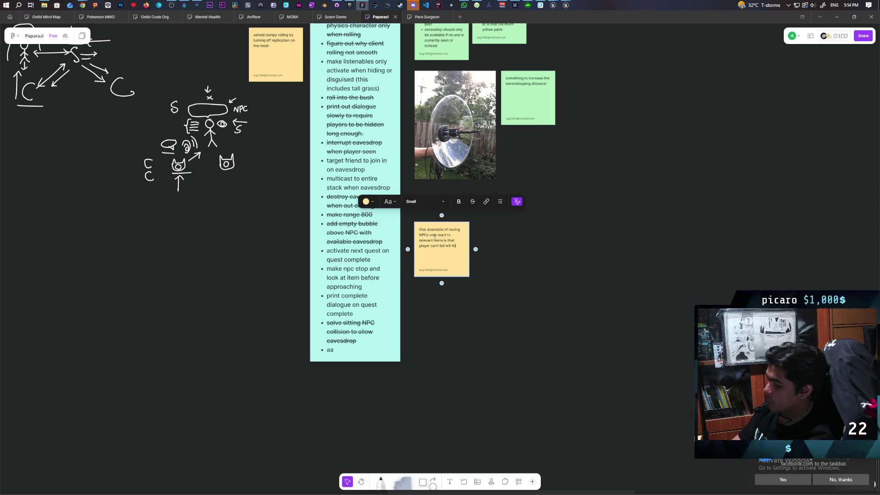
type("ey will just igonre irrelevant items.")
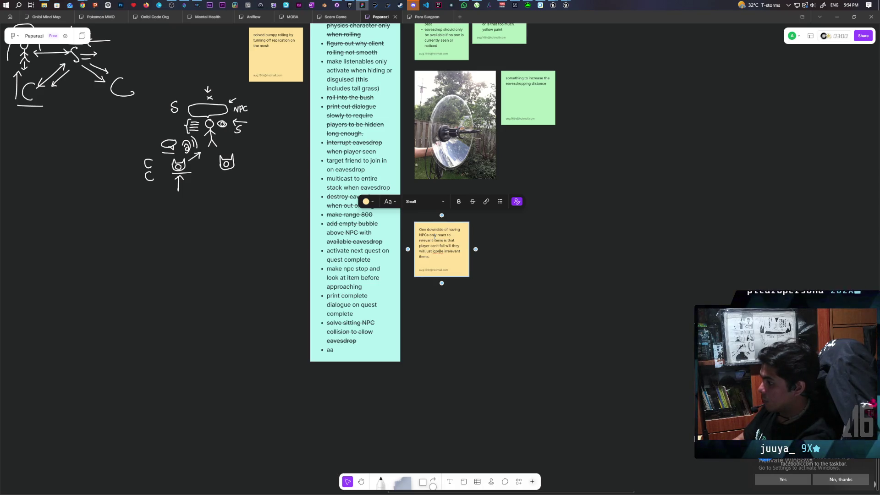
key("BackSpace")
key("BackSpace")
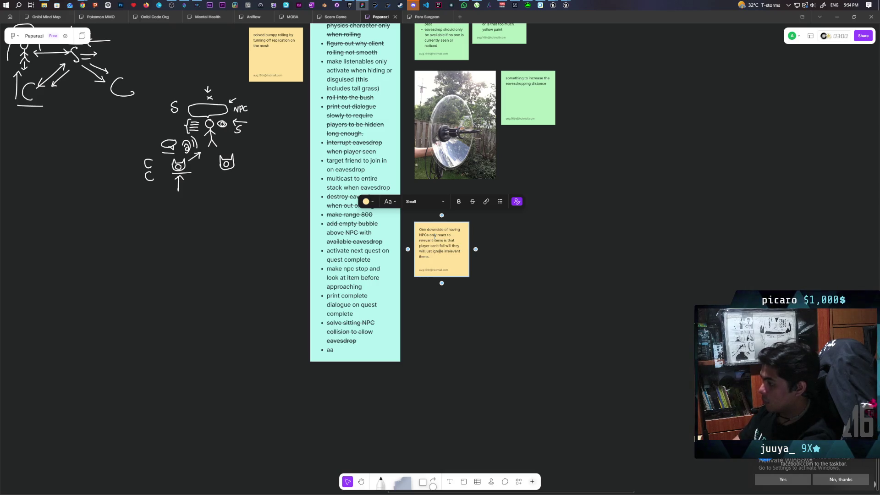
left_click(491, 312)
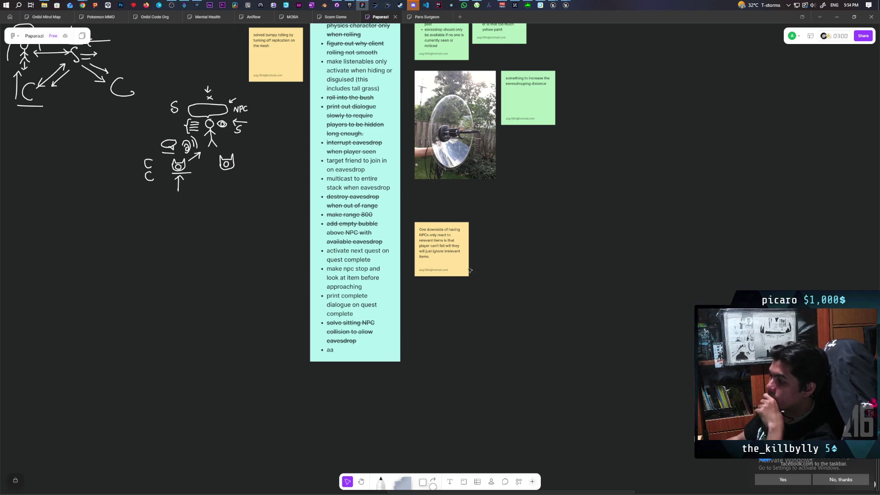
Make the downside sticky note salmon-pink.
left_click(444, 268)
left_click(368, 201)
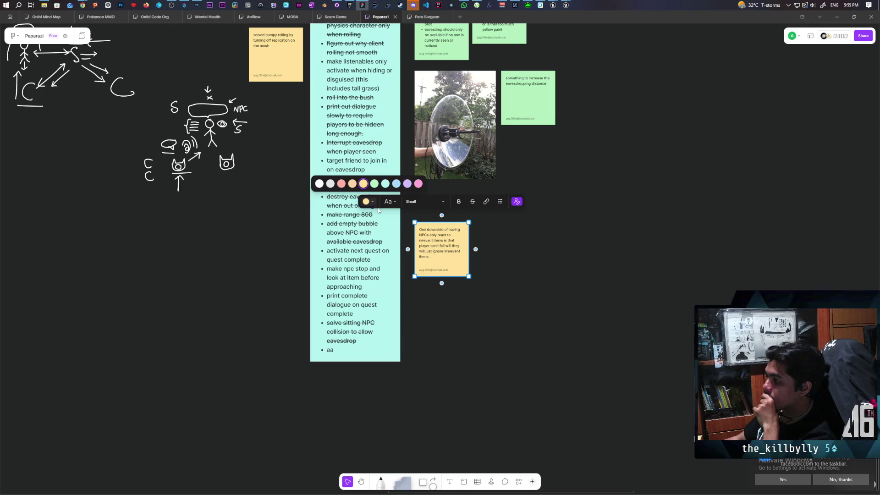
left_click(341, 184)
left_click(454, 278)
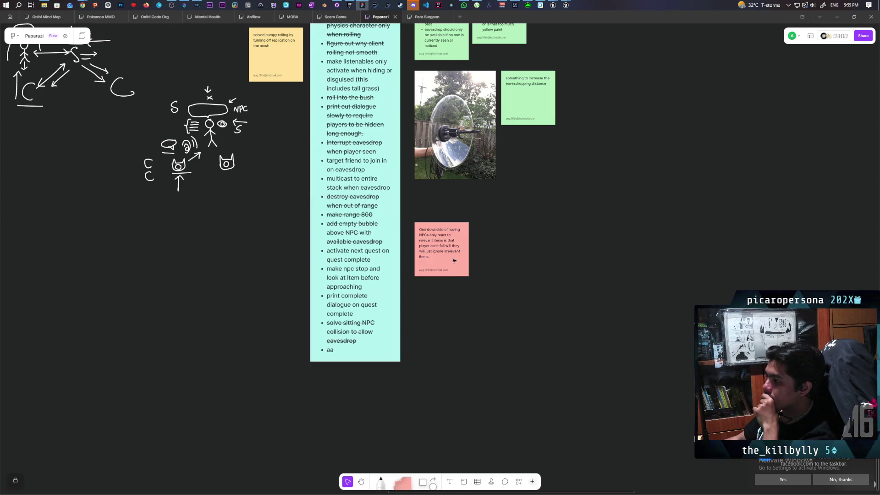
left_click(455, 260)
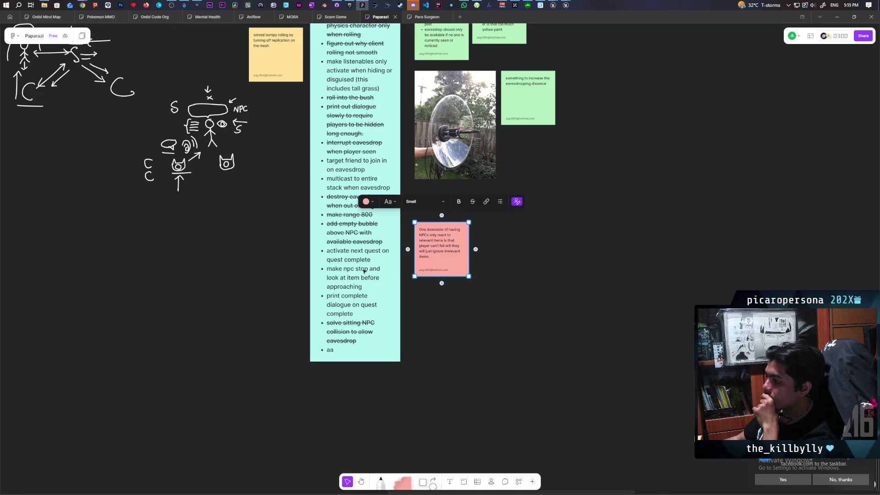
Strike through 'make npc stop and look at item before approaching' in the to-do list.
left_click(345, 287)
left_click(345, 285)
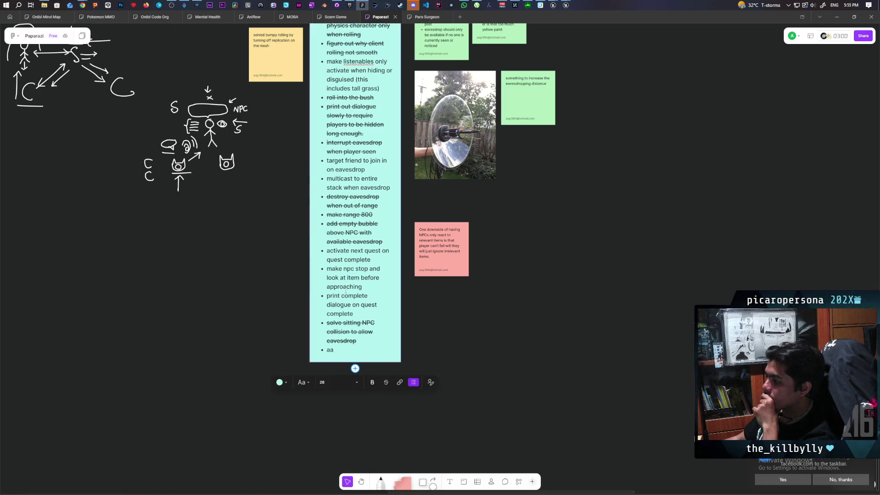
triple_click(354, 271)
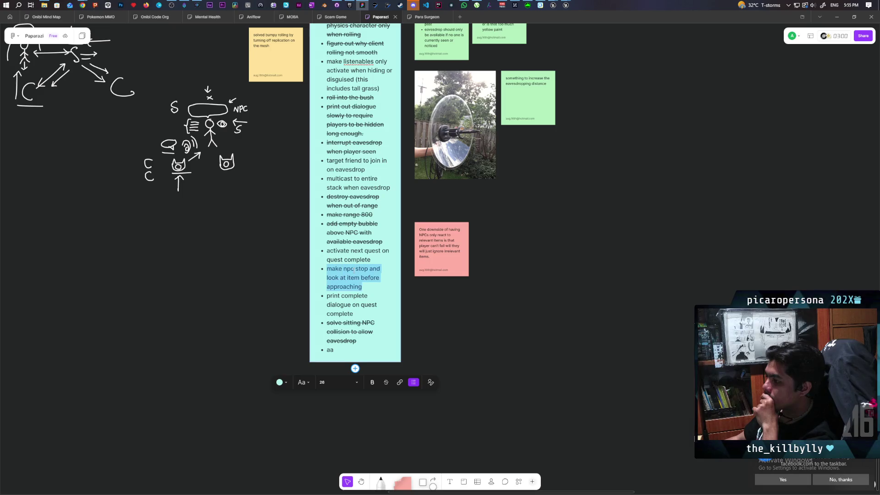
left_click(385, 382)
left_click(469, 329)
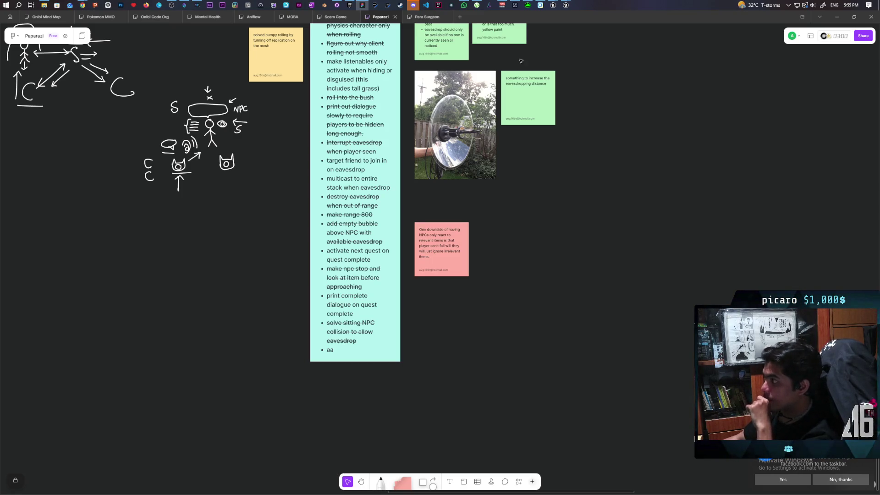
Bring the Paparazi GreyboxLevel editor and Request_Global_Base windows in front of the whiteboard.
mouse_move(548, 3)
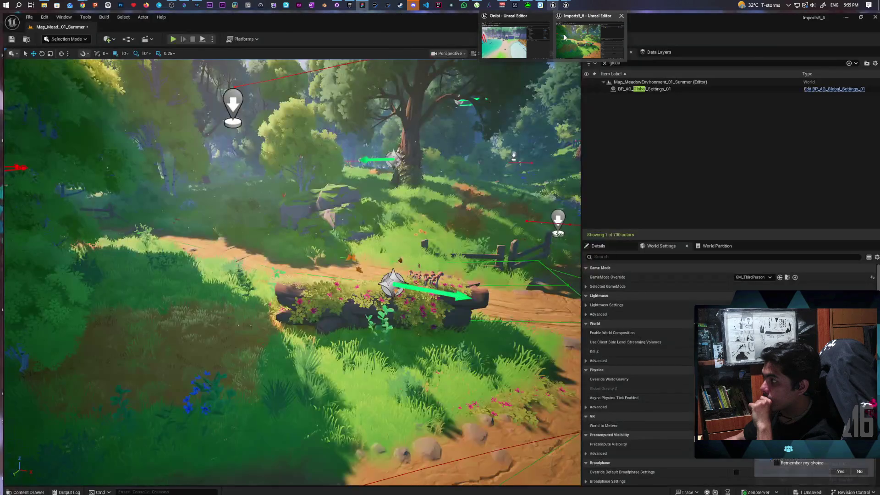
mouse_move(565, 37)
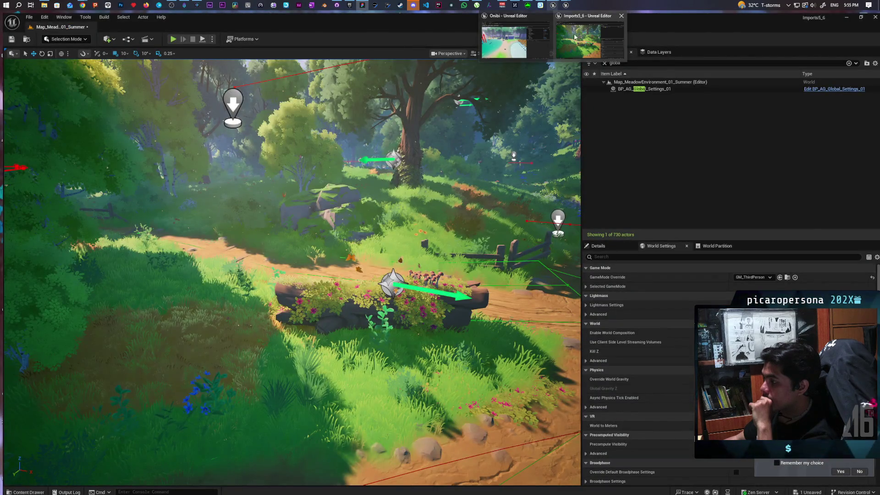
mouse_move(512, 47)
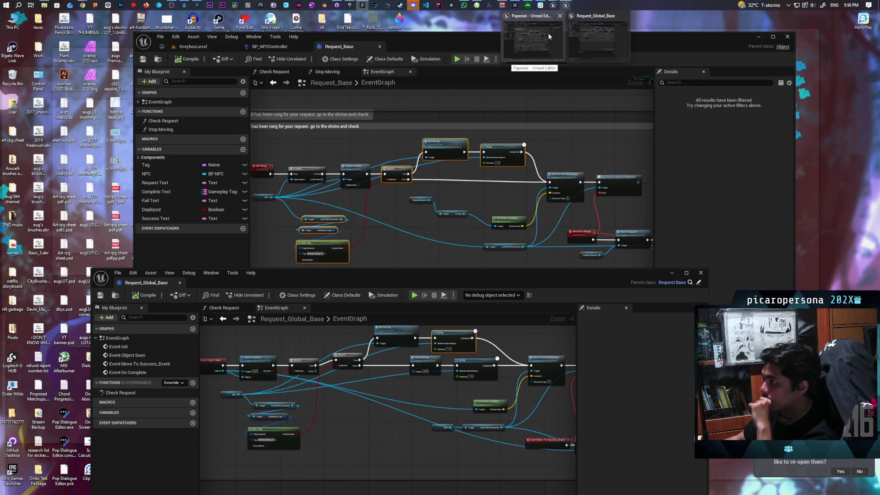
left_click(549, 36)
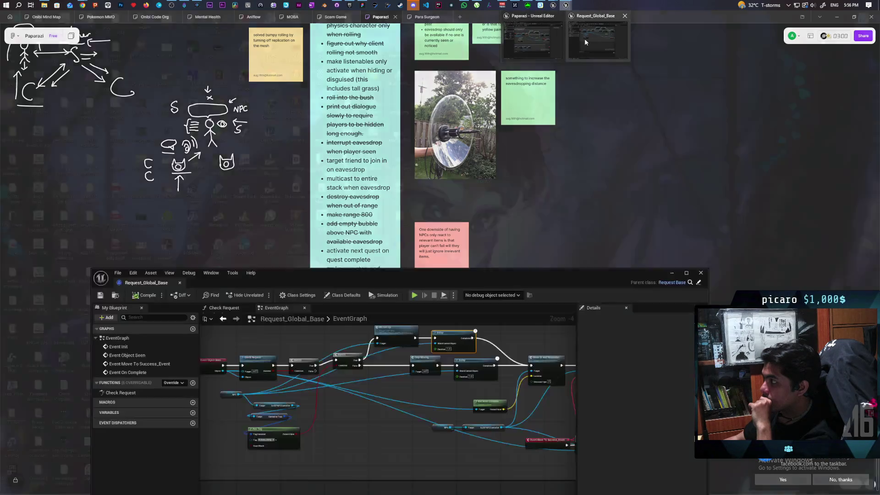
left_click(585, 38)
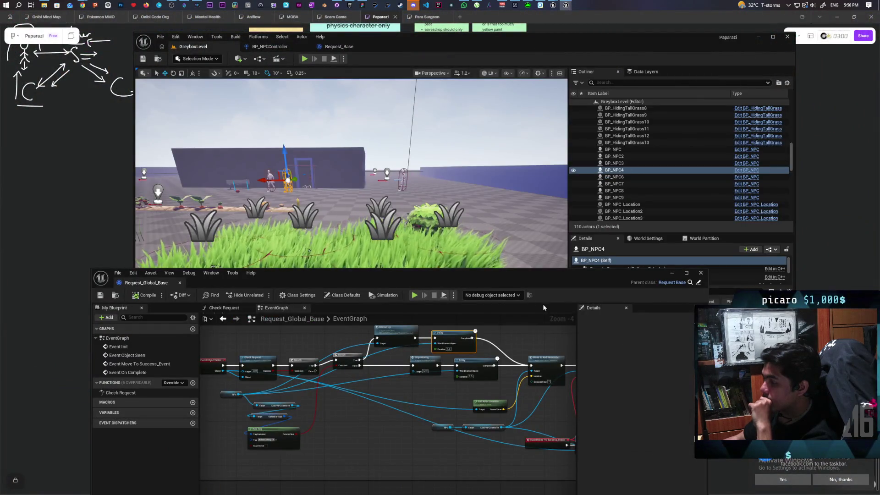
Raise the GreyboxLevel viewport and fly the camera down into the tall grass path.
left_click(500, 264)
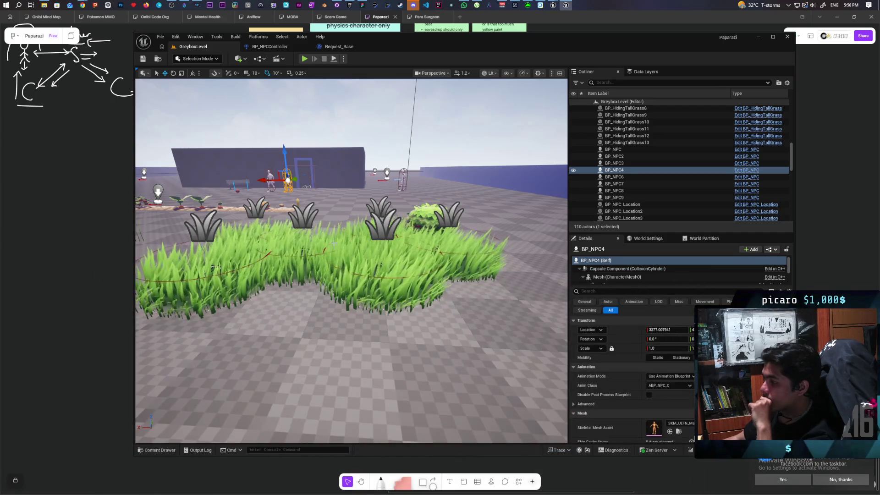
scroll(500, 278, "down", 5)
mouse_move(499, 278)
left_mouse_down()
mouse_move(431, 278)
mouse_move(474, 276)
left_mouse_up()
left_click_drag(343, 290, 343, 291)
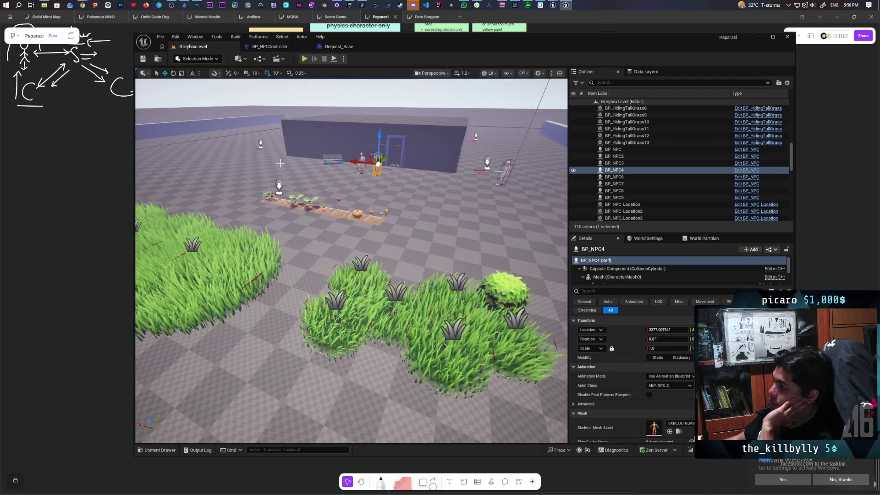
mouse_move(409, 255)
left_mouse_down()
mouse_move(395, 263)
mouse_move(405, 273)
mouse_move(403, 238)
mouse_move(411, 248)
mouse_move(412, 230)
mouse_move(398, 223)
mouse_move(390, 241)
mouse_move(388, 229)
left_mouse_up()
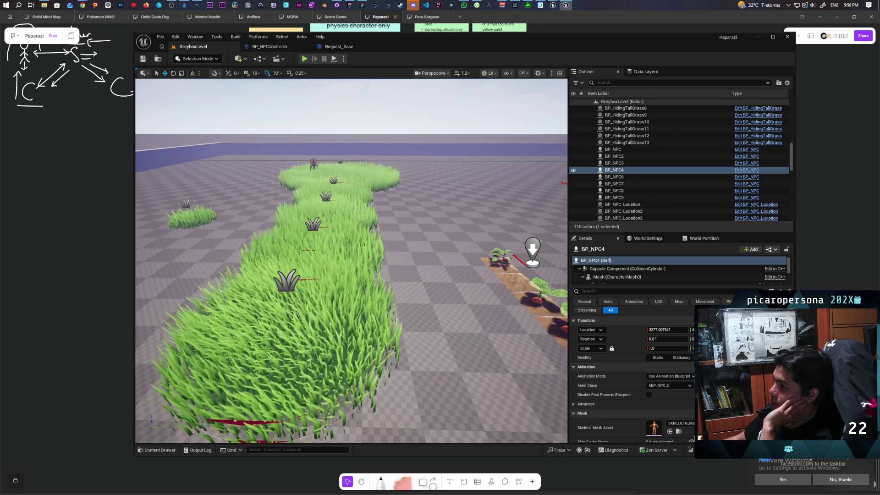
mouse_move(389, 229)
left_mouse_down()
mouse_move(388, 181)
mouse_move(403, 181)
mouse_move(380, 181)
mouse_move(440, 181)
mouse_move(392, 184)
mouse_move(427, 199)
left_mouse_up()
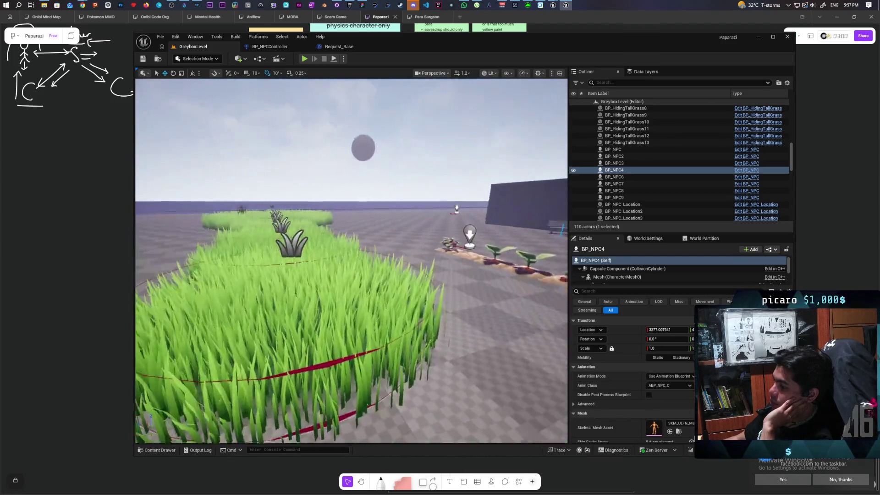
Glance at the Request_Base and BP_NPCController graphs, then return to the GreyboxLevel viewport.
left_click(337, 46)
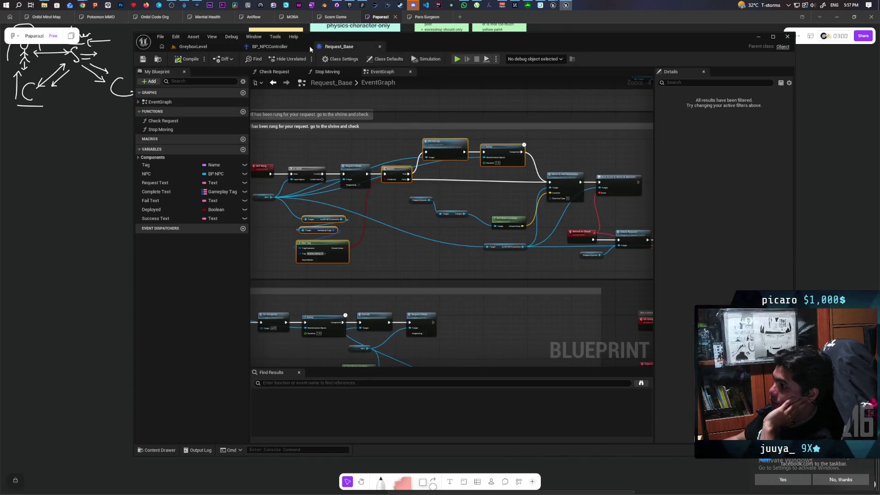
left_click(270, 46)
left_click(209, 46)
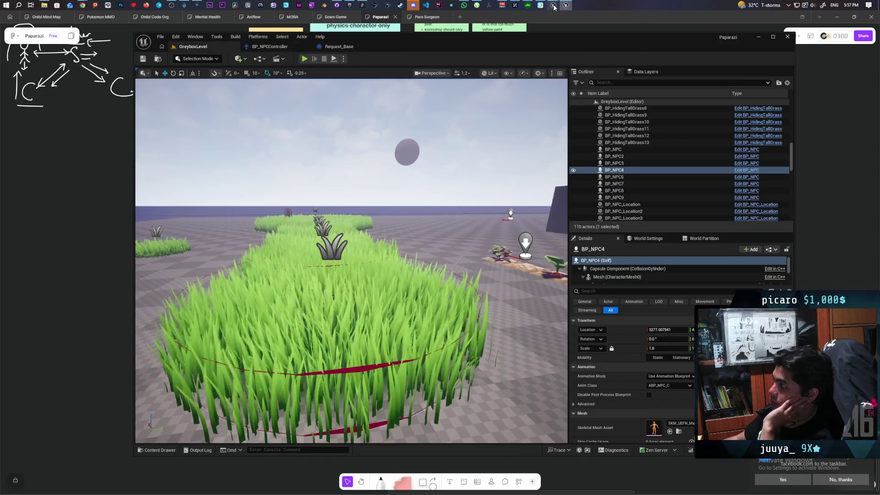
Switch to the Imports5_6 Map_MeadowEnvironment_01_Summer level and look along its dirt path.
mouse_move(554, 7)
left_click(591, 29)
mouse_move(311, 180)
left_mouse_down()
mouse_move(348, 176)
mouse_move(303, 179)
left_mouse_up()
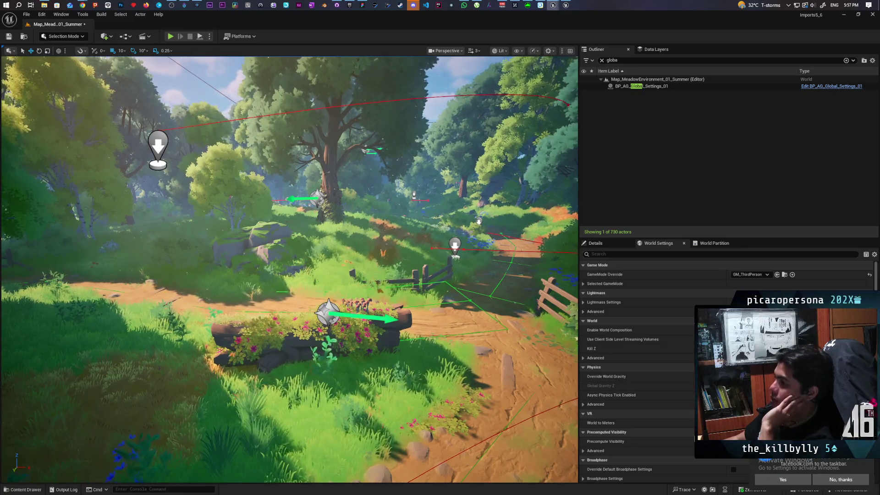
left_click_drag(302, 179, 308, 179)
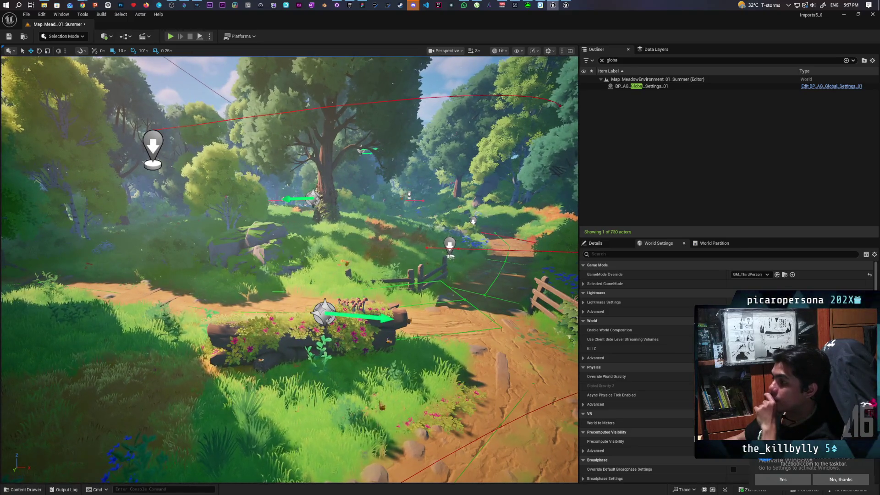
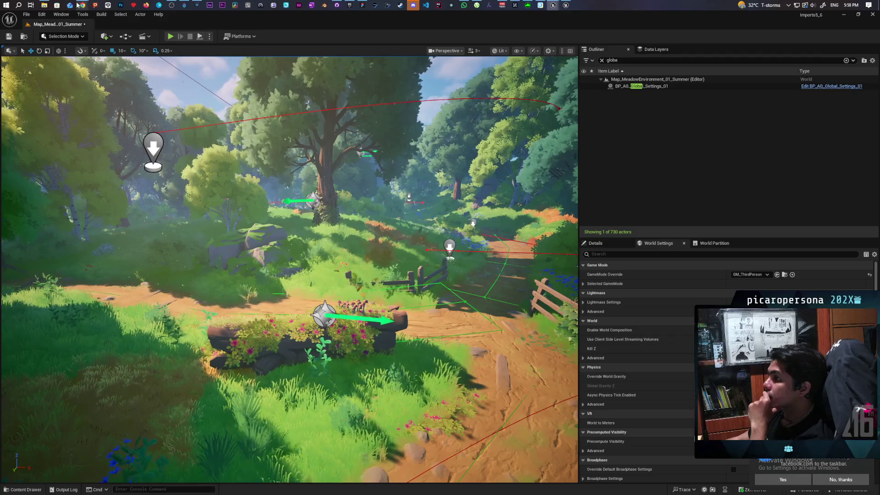
Select the meadow foliage and inspect its foliage mesh components in the Details panel.
mouse_move(78, 5)
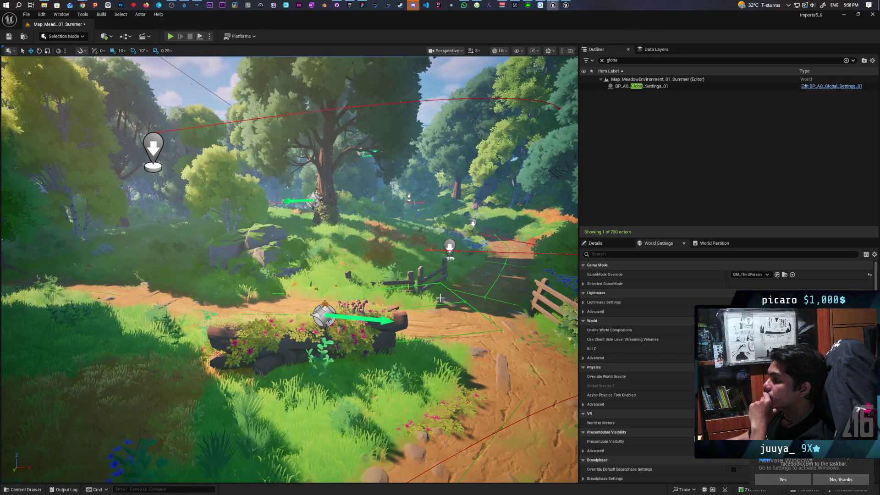
left_click(341, 415)
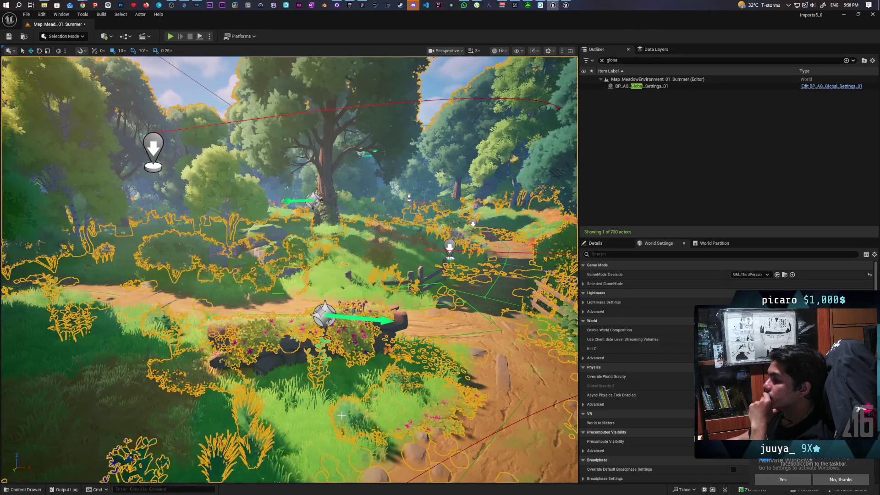
left_click(595, 242)
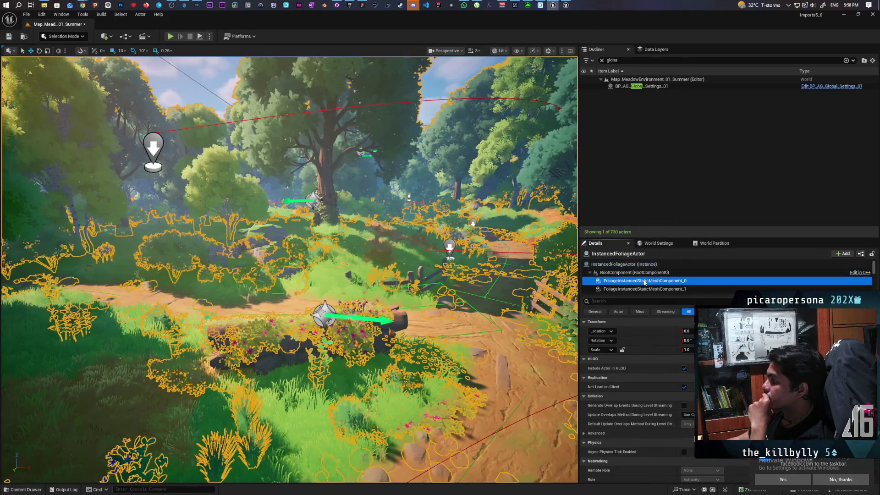
left_click(666, 281)
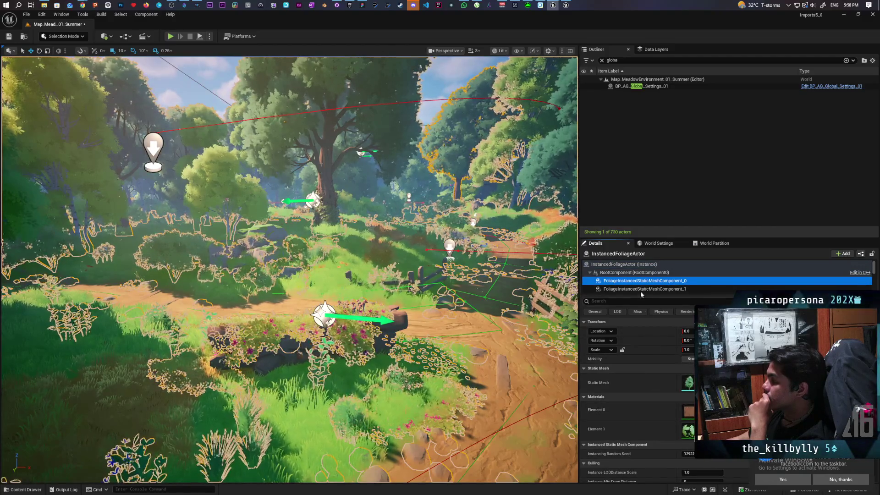
left_click(640, 290)
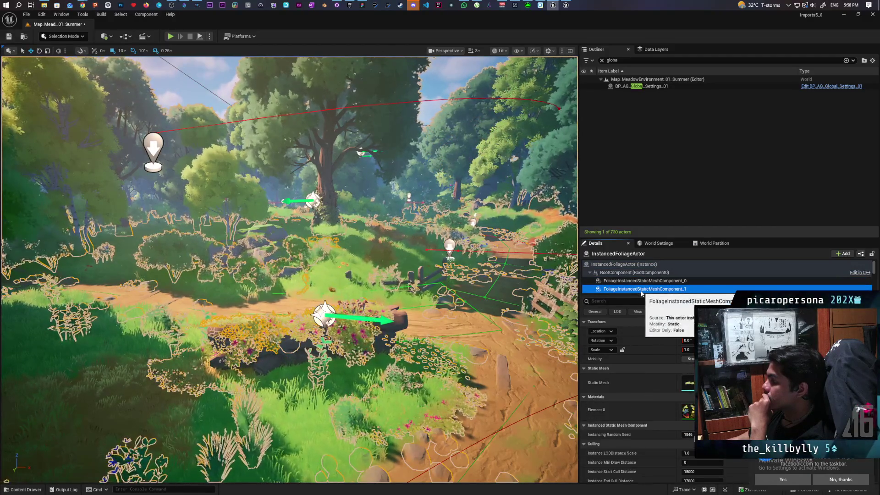
Open FoliageInstancedStaticMeshComponent_1's MI_CoverPlants material instance and move its editor window into view.
left_click(691, 416)
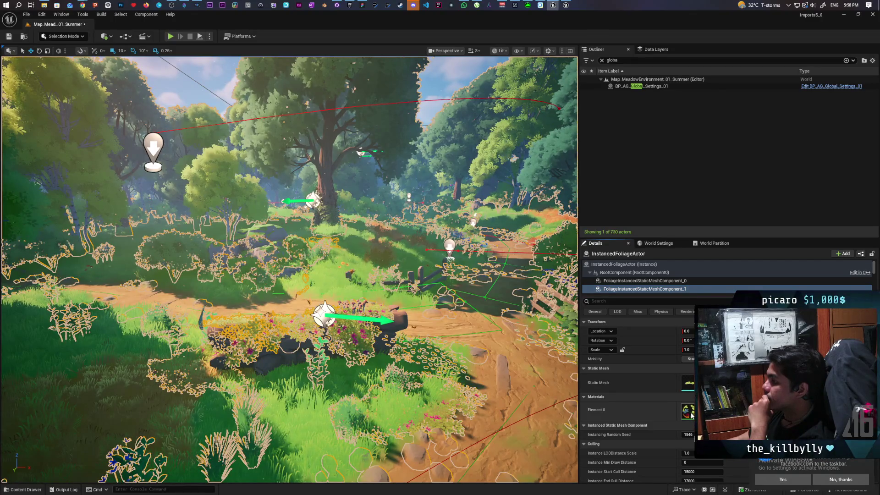
left_click_drag(458, 277, 485, 114)
scroll(481, 427, "down", 2)
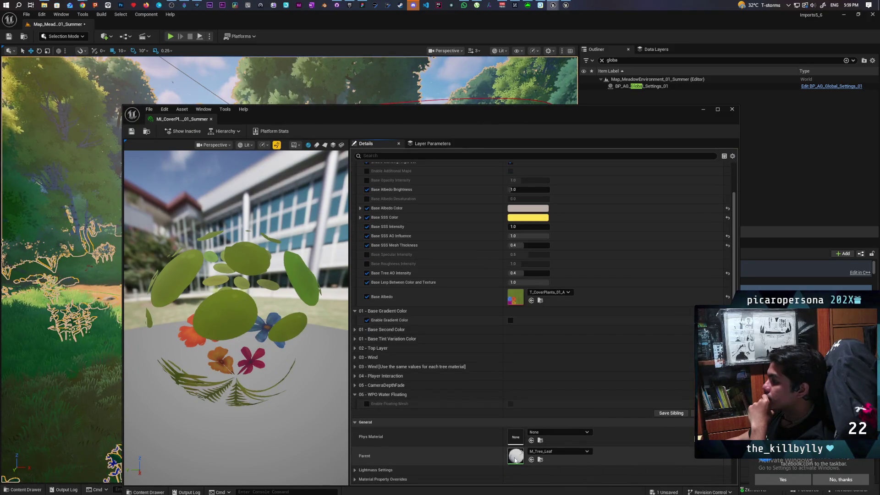
Open the parent material M_Tree_Leaf and pan its graph toward the interaction groups.
double_click(516, 458)
mouse_move(414, 333)
left_mouse_down()
mouse_move(513, 210)
mouse_move(542, 210)
left_mouse_up()
scroll(537, 235, "down", 1)
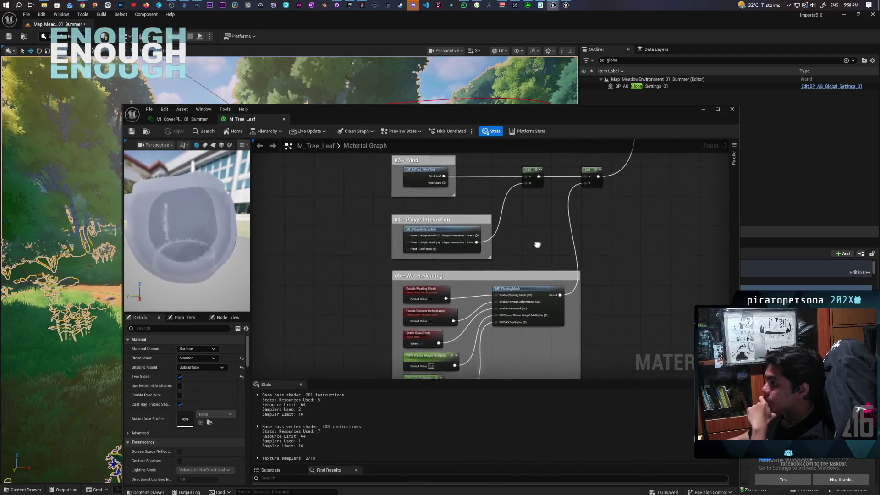
scroll(510, 253, "up", 1)
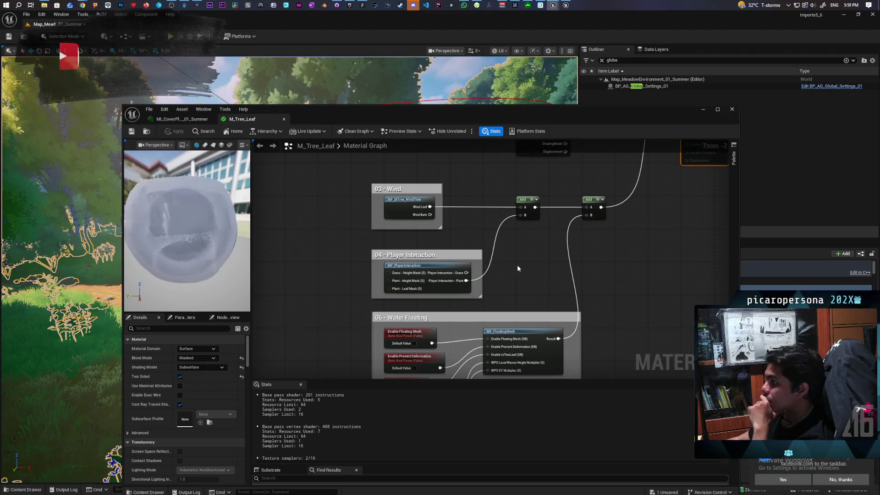
scroll(496, 280, "up", 2)
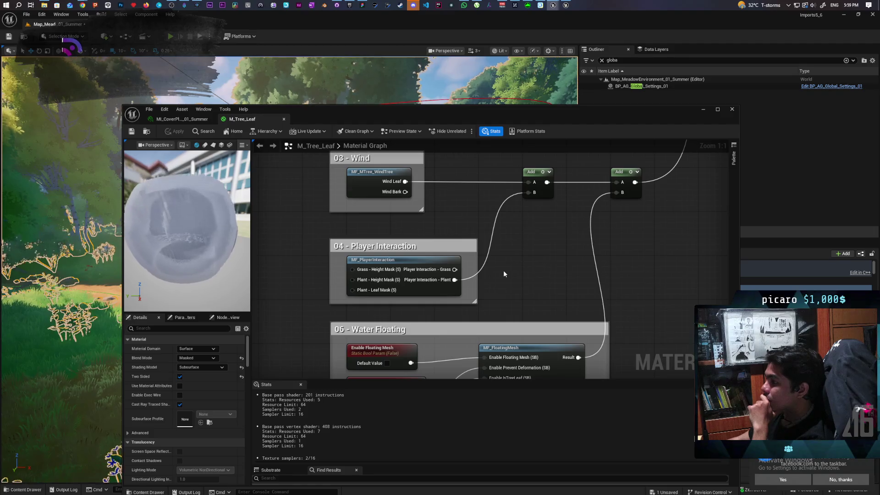
left_click_drag(510, 268, 530, 281)
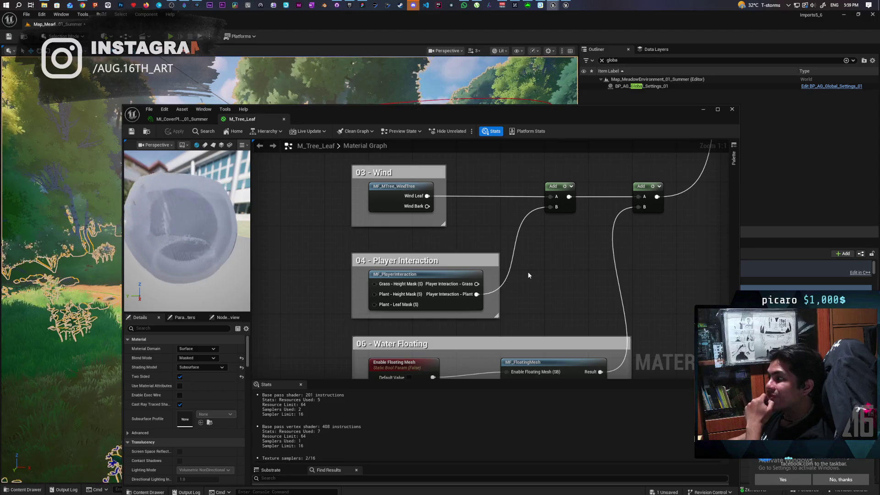
Check the 03 - Wind and 04 - Player Interaction groups, then open MF_MTree_WindTree.
left_click(390, 222)
mouse_move(562, 286)
left_mouse_down()
mouse_move(546, 180)
mouse_move(545, 312)
left_mouse_up()
left_click(475, 250)
left_click_drag(468, 201, 357, 248)
mouse_move(527, 285)
left_mouse_down()
mouse_move(420, 326)
mouse_move(411, 340)
left_mouse_up()
left_click(527, 311)
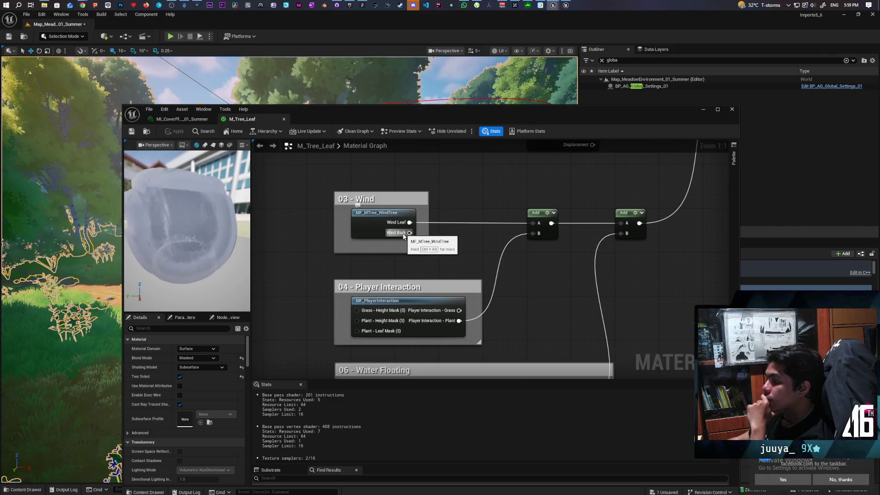
double_click(379, 225)
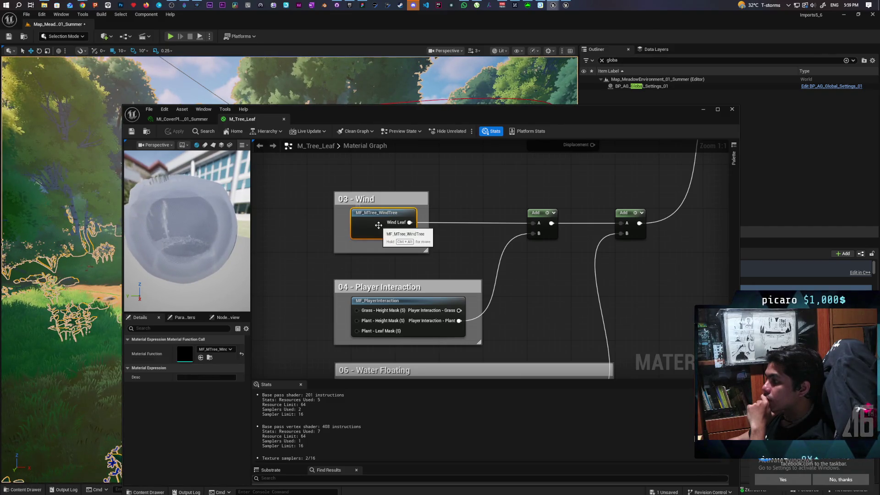
Fit the MF_MTree_WindTree graph and pan to its Outputs, RotateAboutAxis and Multiply nodes.
key("Home")
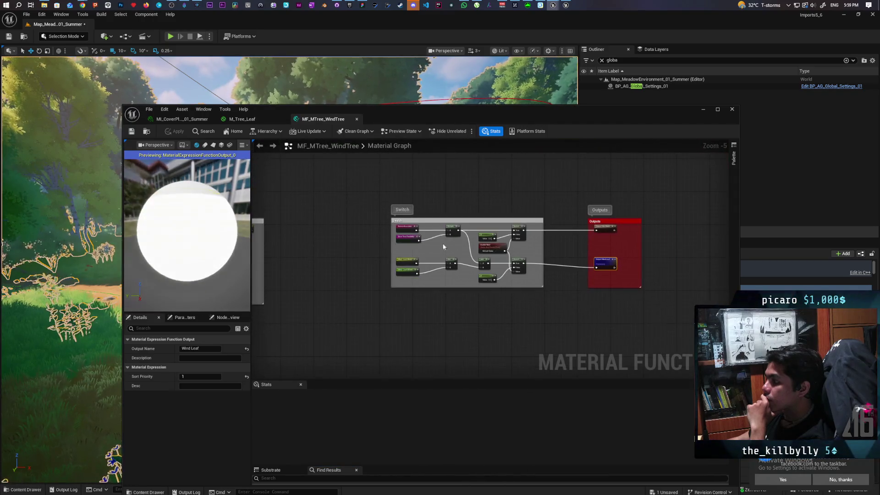
scroll(616, 255, "down", 2)
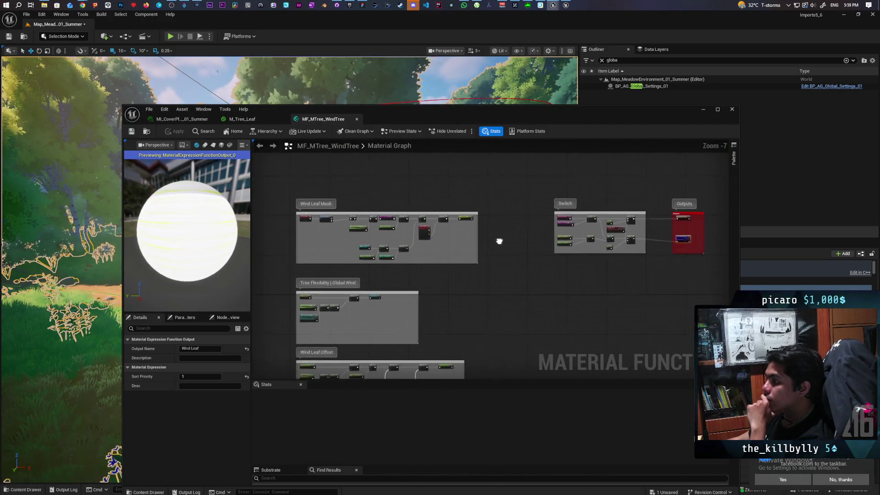
scroll(603, 226, "down", 4)
mouse_move(614, 220)
left_mouse_down()
mouse_move(556, 220)
mouse_move(495, 260)
left_mouse_up()
scroll(515, 229, "up", 5)
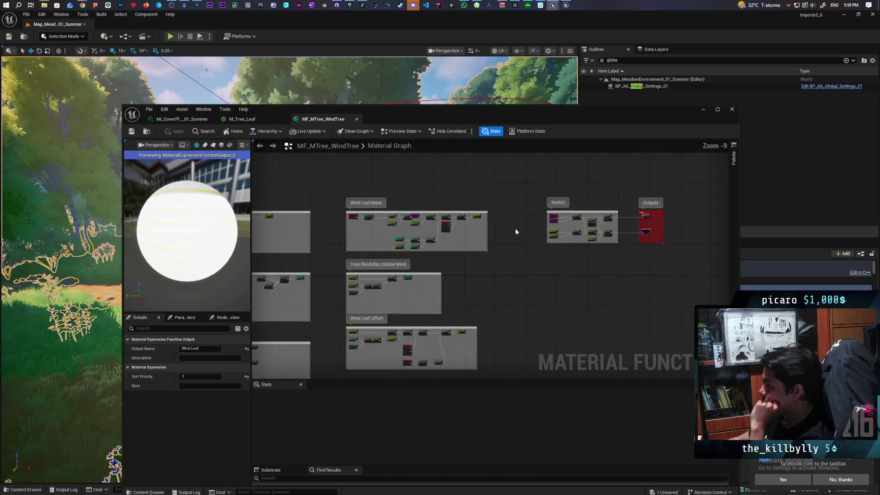
scroll(516, 228, "up", 5)
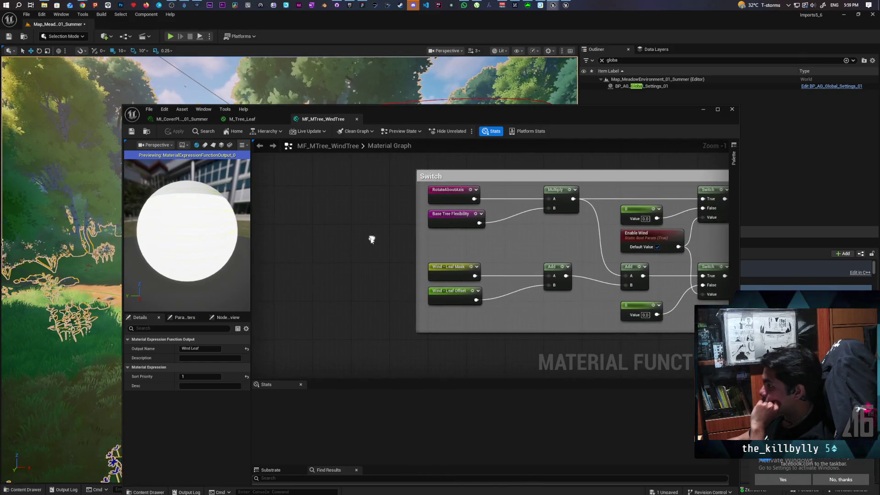
left_click_drag(386, 252, 272, 254)
mouse_move(554, 246)
left_mouse_down()
mouse_move(632, 246)
mouse_move(602, 255)
mouse_move(617, 238)
mouse_move(656, 246)
mouse_move(621, 245)
mouse_move(627, 252)
left_mouse_up()
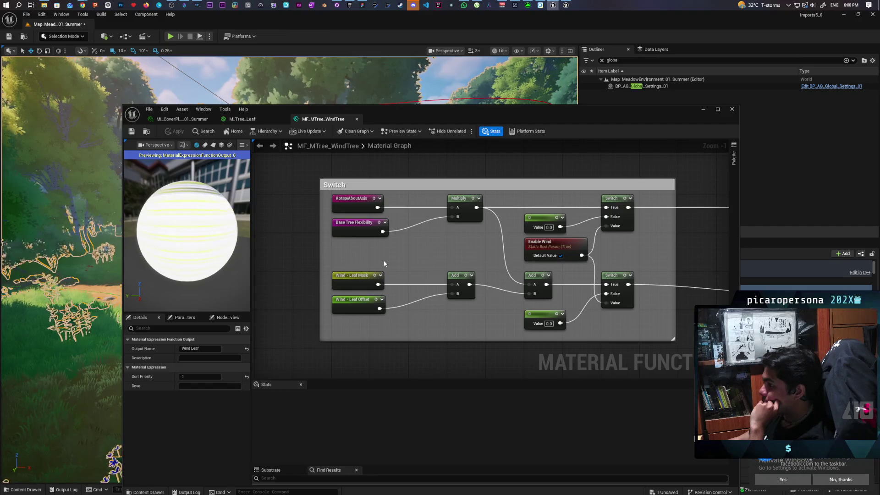
Zoom and pan across the wind graph's comment groups down to the Turbulence group.
scroll(384, 263, "down", 5)
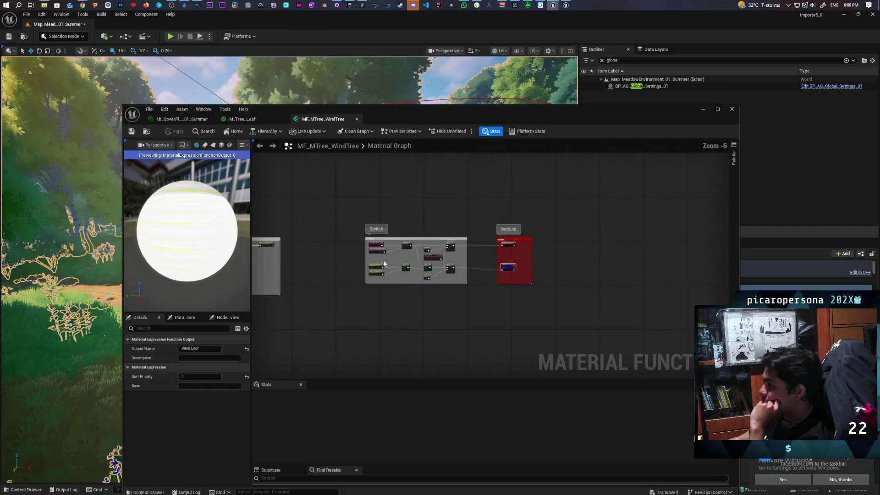
scroll(456, 246, "up", 1)
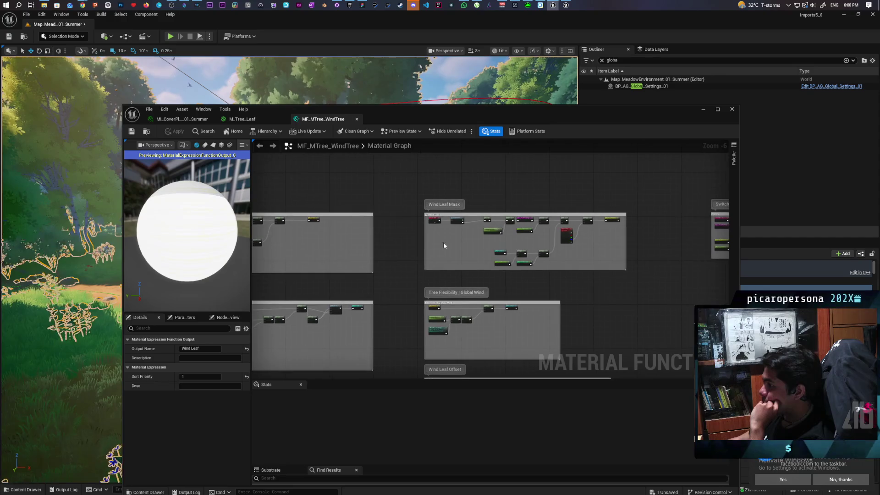
scroll(446, 228, "up", 1)
scroll(451, 238, "down", 4)
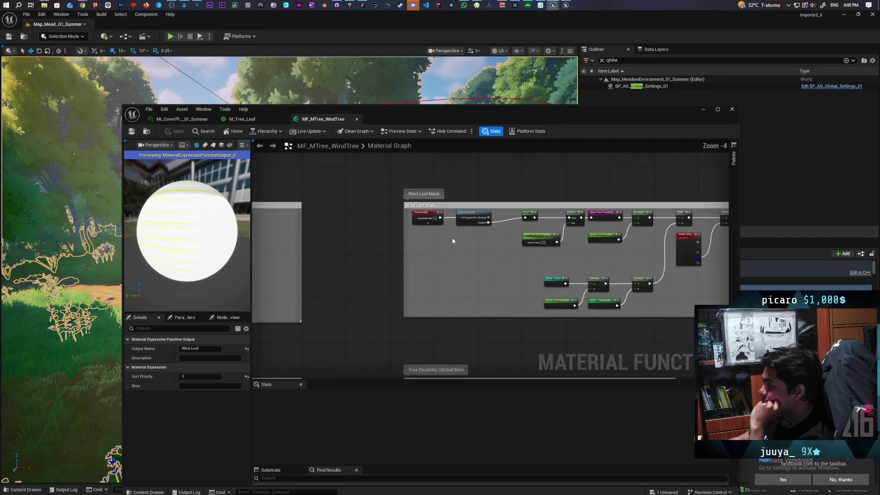
scroll(453, 240, "up", 4)
scroll(468, 262, "down", 2)
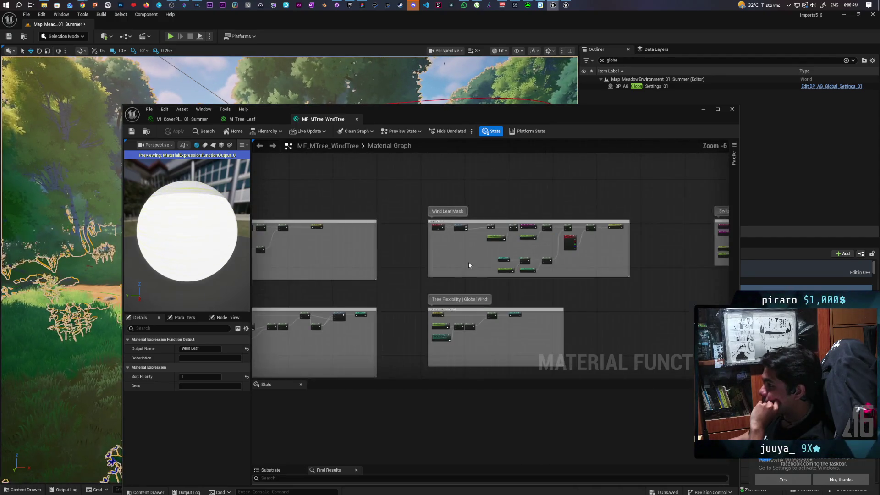
scroll(437, 221, "up", 4)
scroll(436, 219, "down", 4)
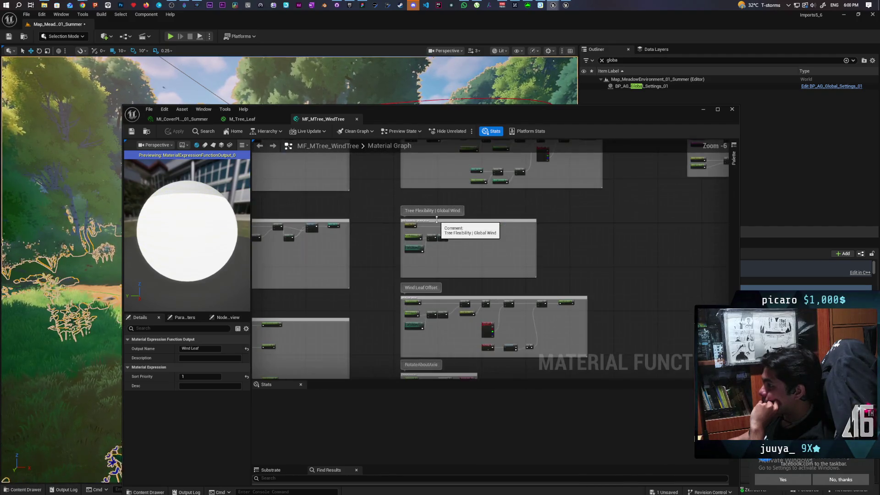
scroll(436, 219, "up", 2)
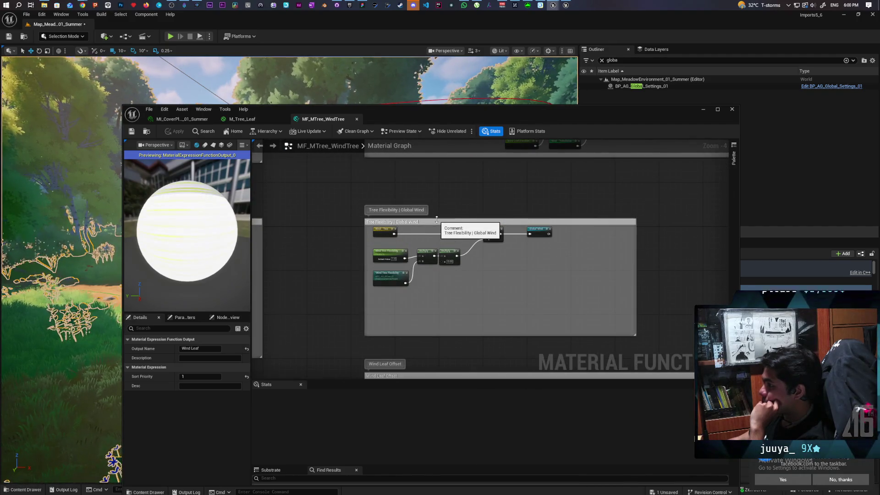
scroll(451, 210, "up", 2)
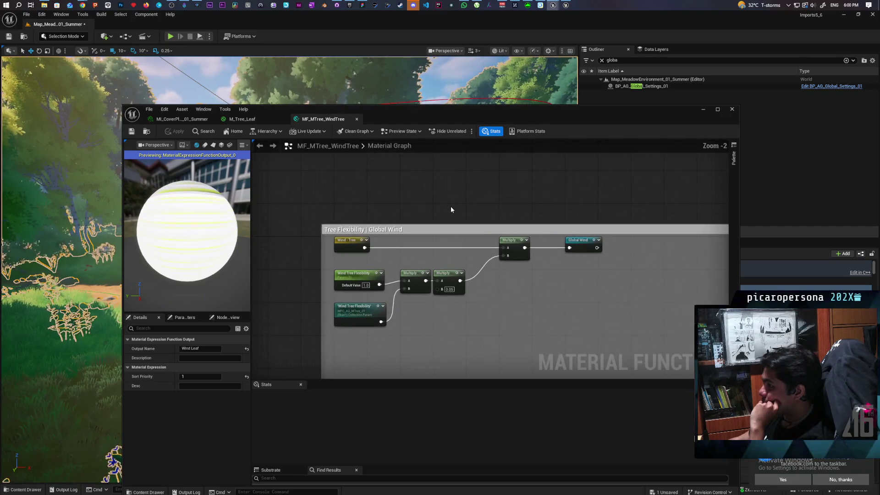
scroll(451, 209, "down", 9)
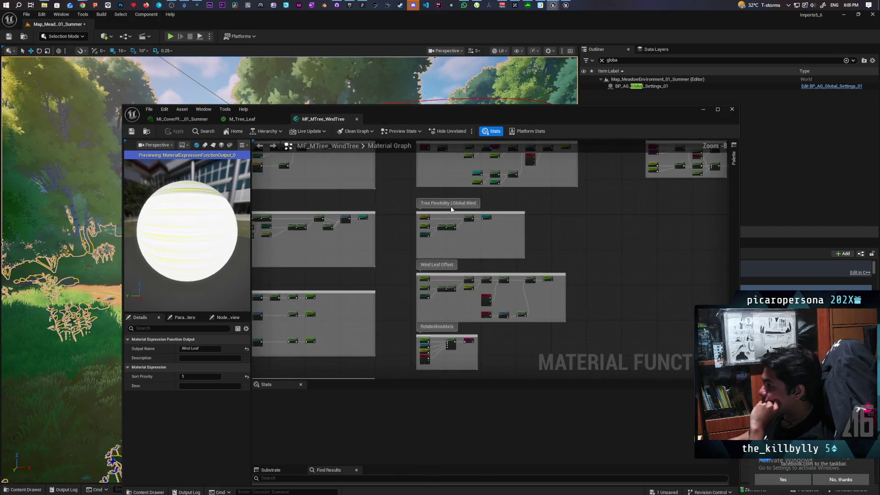
left_click_drag(412, 247, 534, 254)
scroll(459, 249, "up", 1)
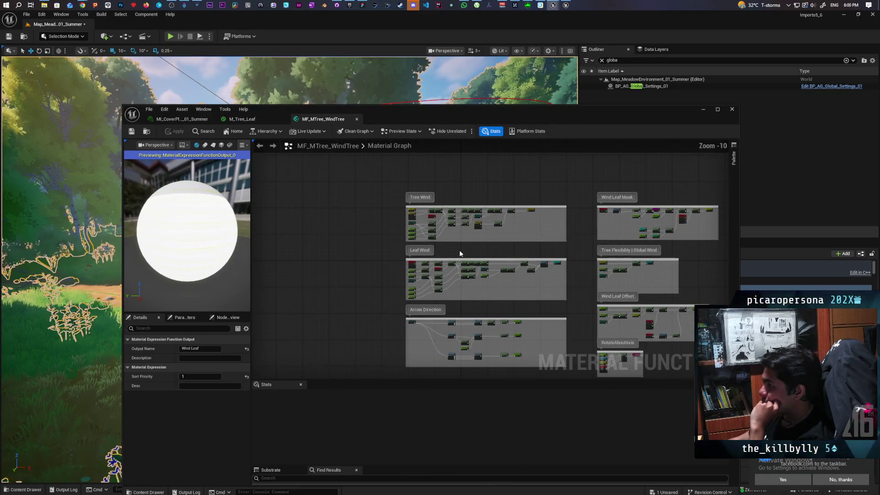
left_click_drag(459, 249, 449, 184)
scroll(420, 210, "up", 11)
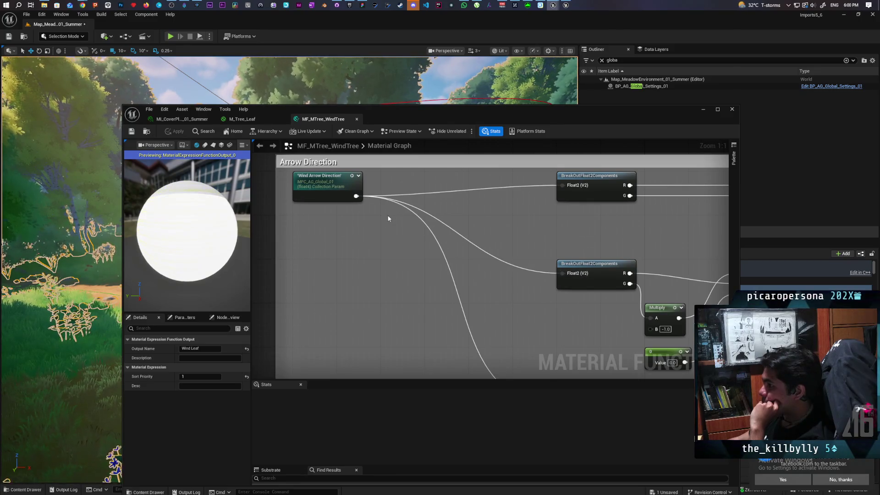
scroll(388, 219, "down", 7)
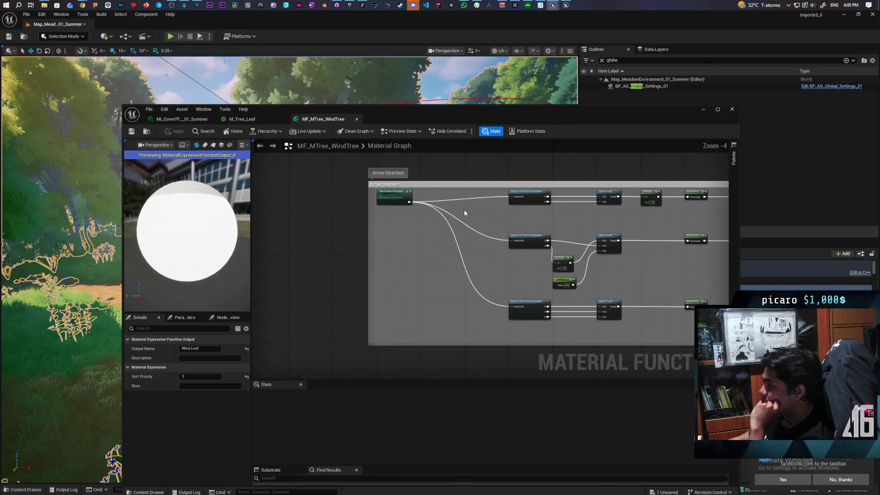
scroll(431, 206, "up", 3)
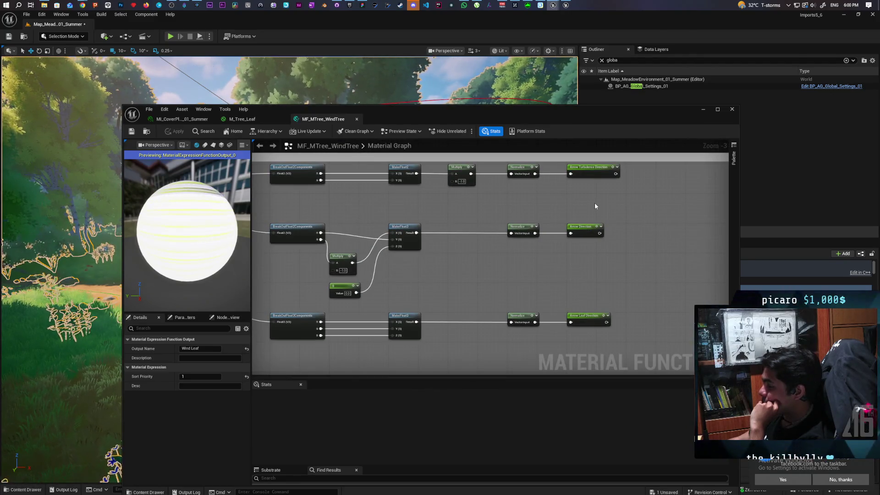
scroll(441, 278, "down", 1)
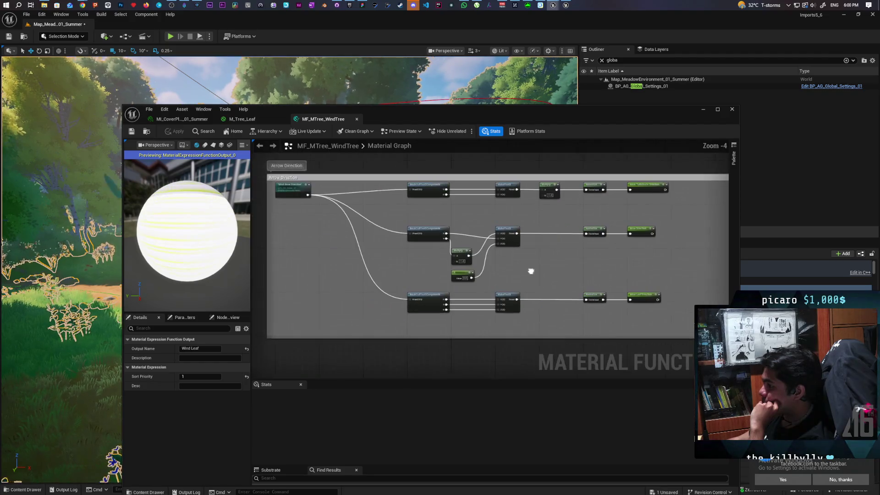
mouse_move(532, 269)
left_mouse_down()
mouse_move(521, 157)
mouse_move(477, 196)
mouse_move(509, 175)
left_mouse_up()
scroll(412, 201, "up", 3)
scroll(412, 203, "down", 1)
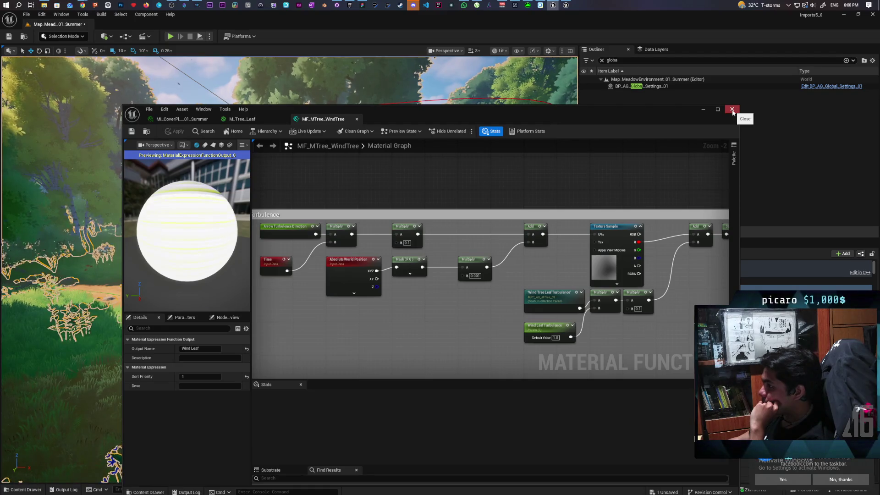
Return to the M_Tree_Leaf graph and open its MF_PlayerInteraction function node.
left_click(242, 119)
scroll(513, 190, "down", 3)
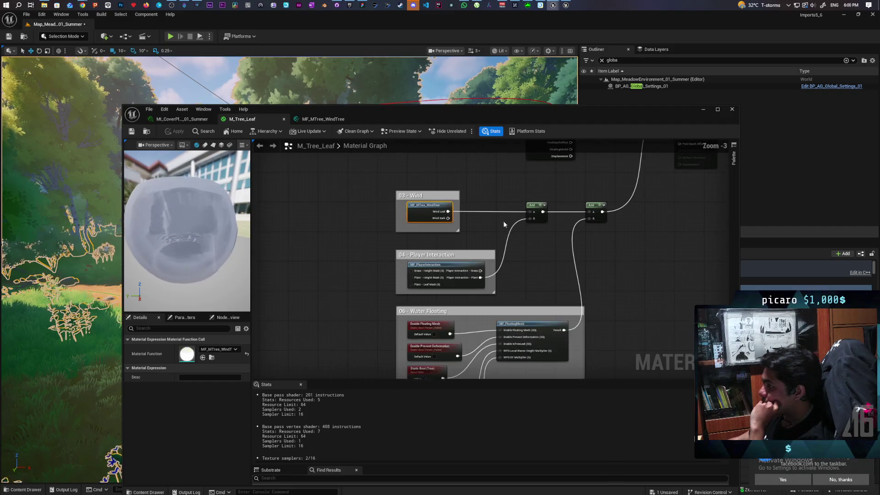
scroll(447, 263, "up", 2)
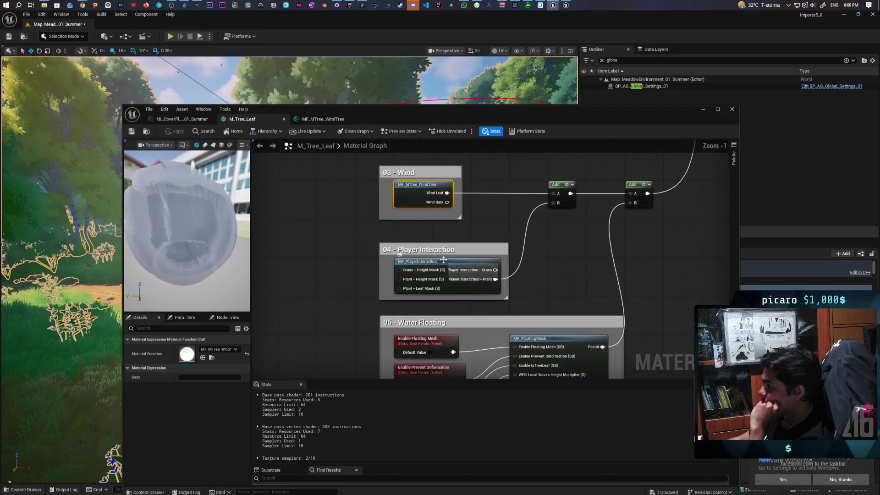
double_click(443, 262)
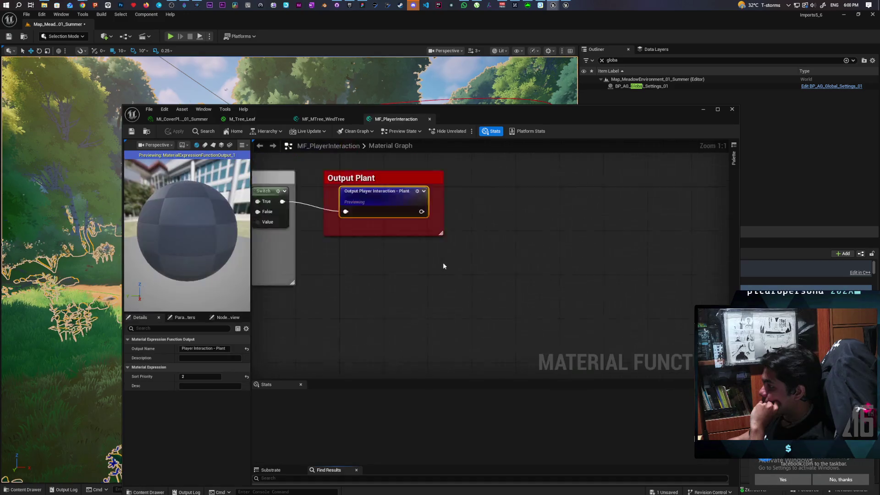
Pan MF_PlayerInteraction from Output Plant through Input Masks, Rotation Angle, Object Pivot and Enable Player Interaction groups.
scroll(438, 211, "down", 4)
mouse_move(438, 211)
left_mouse_down()
mouse_move(630, 205)
mouse_move(616, 205)
left_mouse_up()
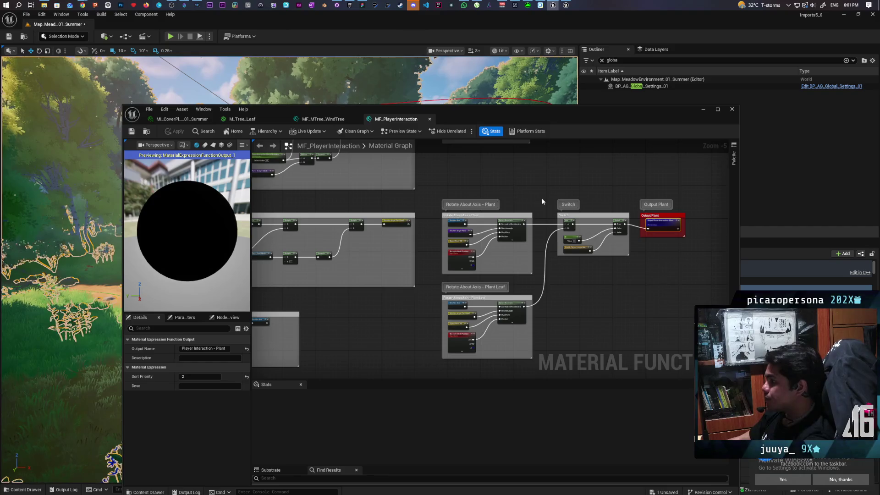
scroll(432, 187, "down", 4)
mouse_move(432, 187)
left_mouse_down()
mouse_move(530, 220)
mouse_move(700, 254)
left_mouse_up()
left_click_drag(554, 285, 434, 217)
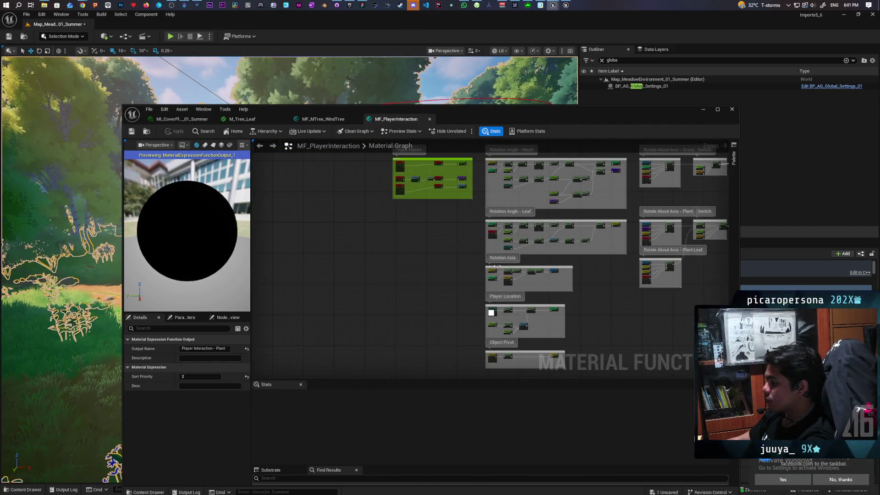
mouse_move(590, 320)
left_mouse_down()
mouse_move(570, 275)
mouse_move(565, 290)
left_mouse_up()
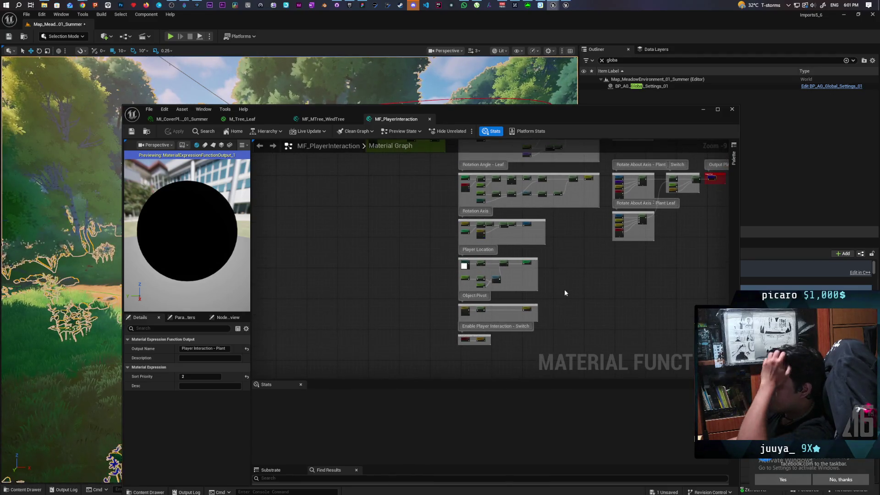
scroll(475, 286, "up", 2)
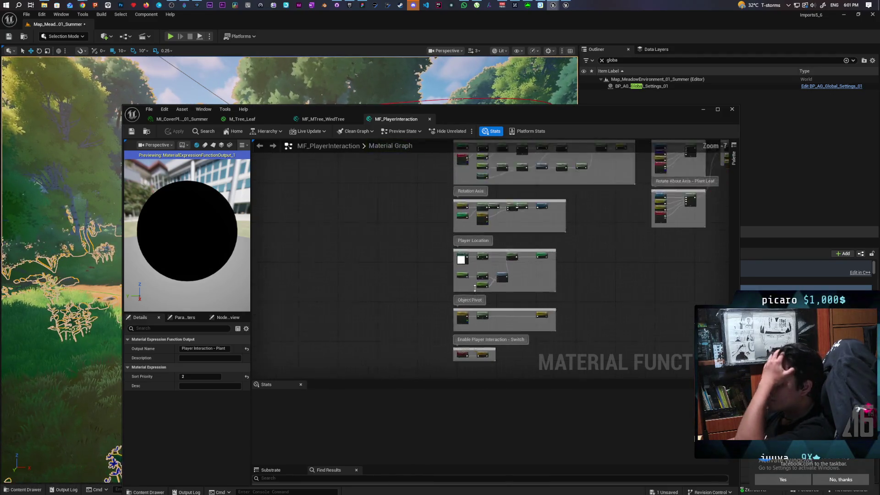
scroll(475, 288, "up", 6)
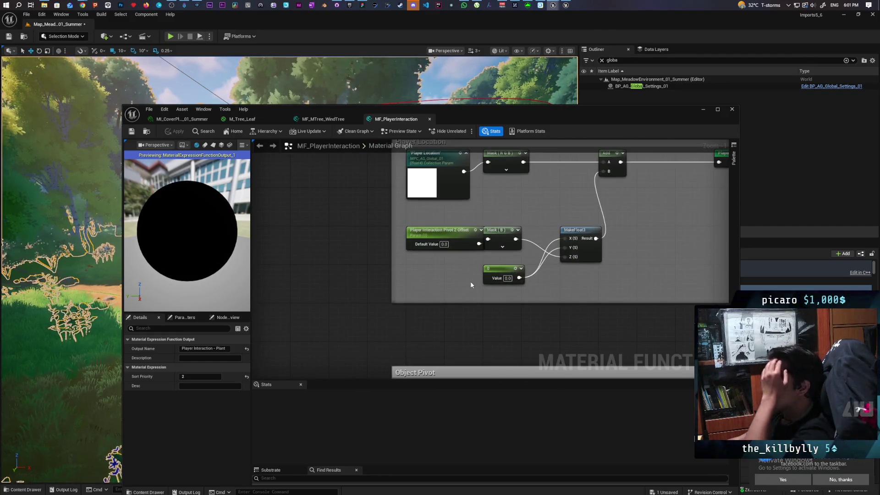
scroll(470, 280, "down", 2)
scroll(469, 279, "down", 2)
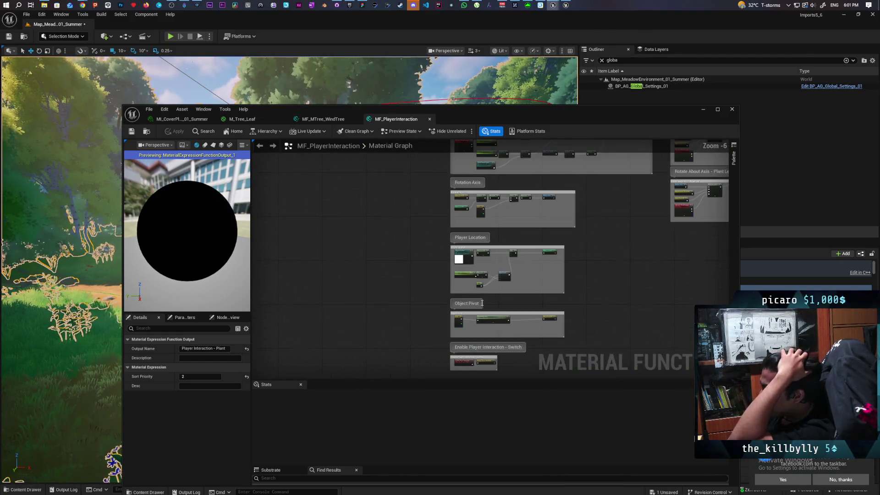
scroll(472, 276, "up", 2)
left_click_drag(472, 275, 476, 276)
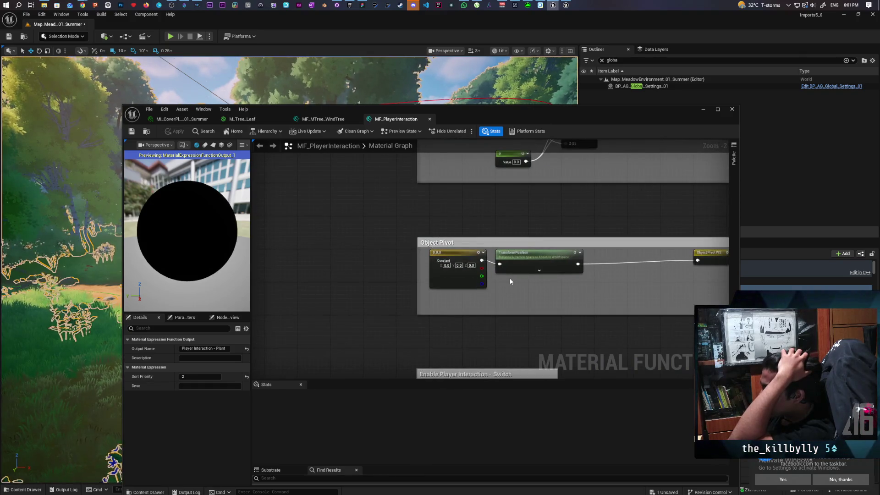
mouse_move(549, 310)
left_mouse_down()
mouse_move(553, 298)
mouse_move(513, 253)
mouse_move(506, 265)
left_mouse_up()
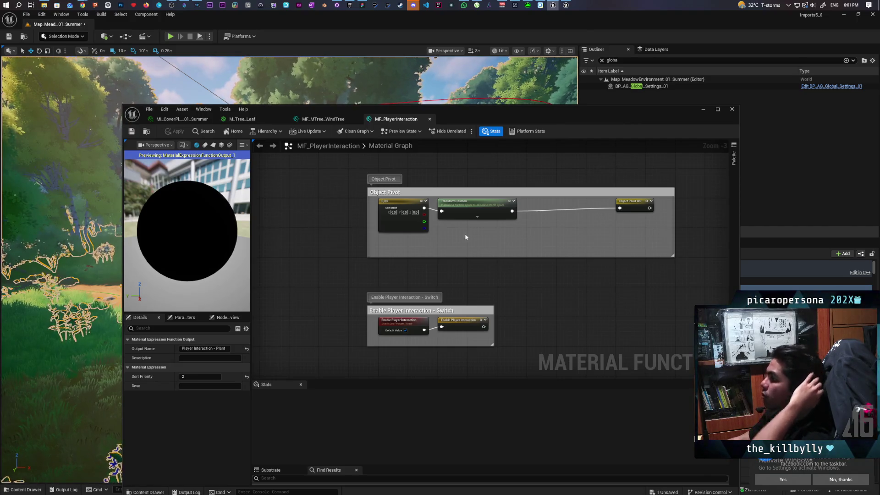
Recheck the Input Masks and Rotation Angle groups, then close the material editor and deselect the foliage.
scroll(454, 218, "up", 3)
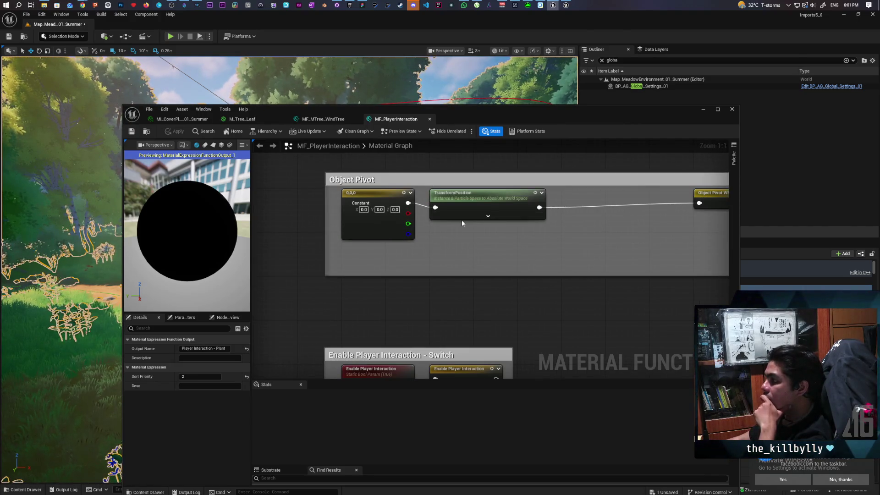
scroll(578, 225, "down", 2)
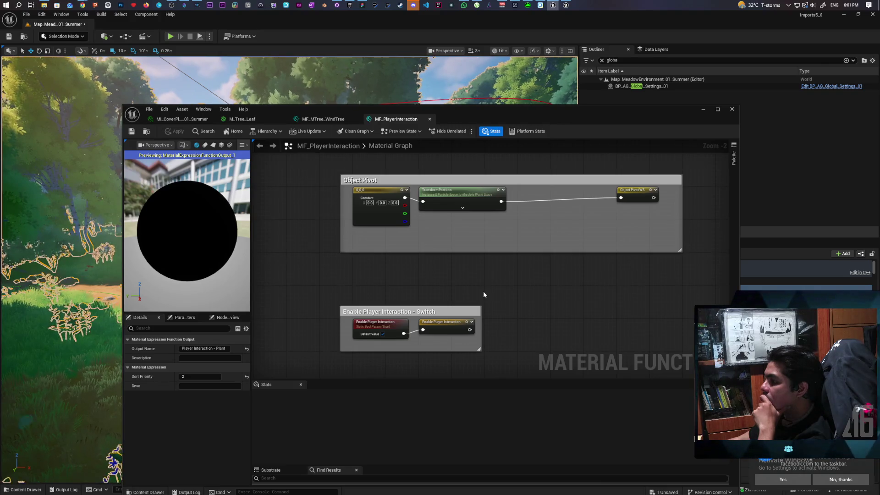
scroll(483, 291, "down", 6)
mouse_move(533, 296)
left_mouse_down()
mouse_move(543, 284)
mouse_move(516, 345)
mouse_move(498, 314)
left_mouse_up()
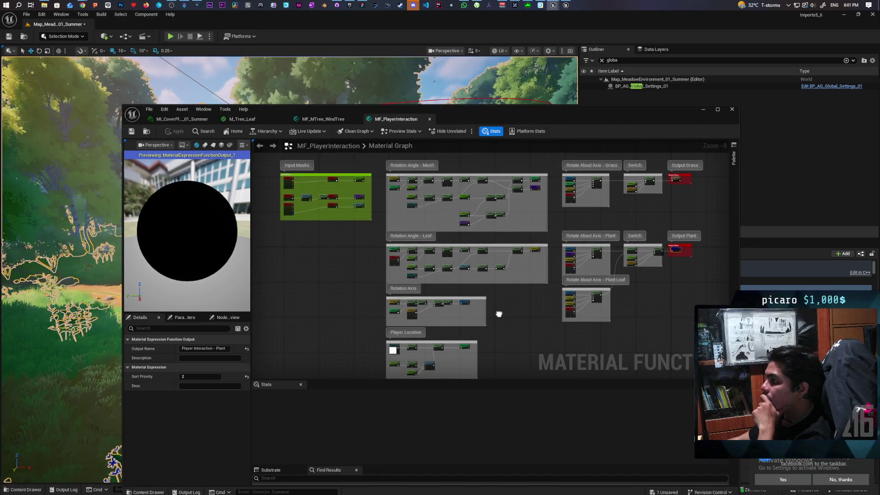
left_click_drag(499, 315, 498, 313)
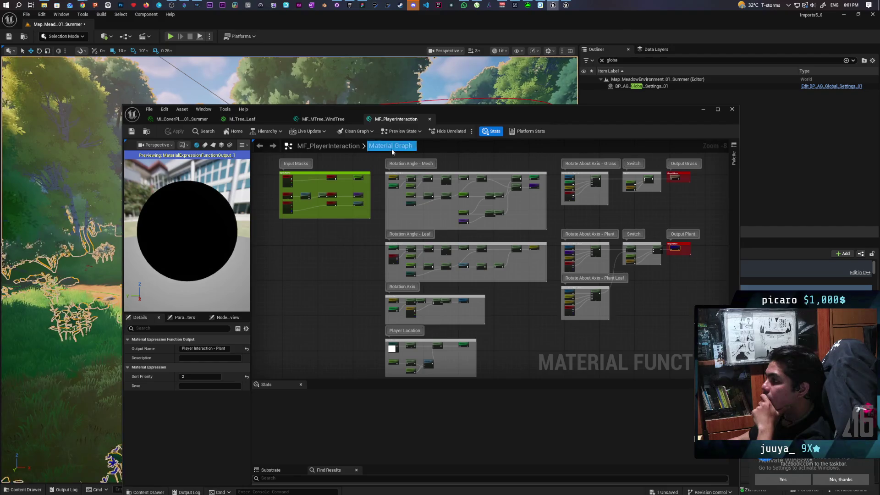
left_click(730, 110)
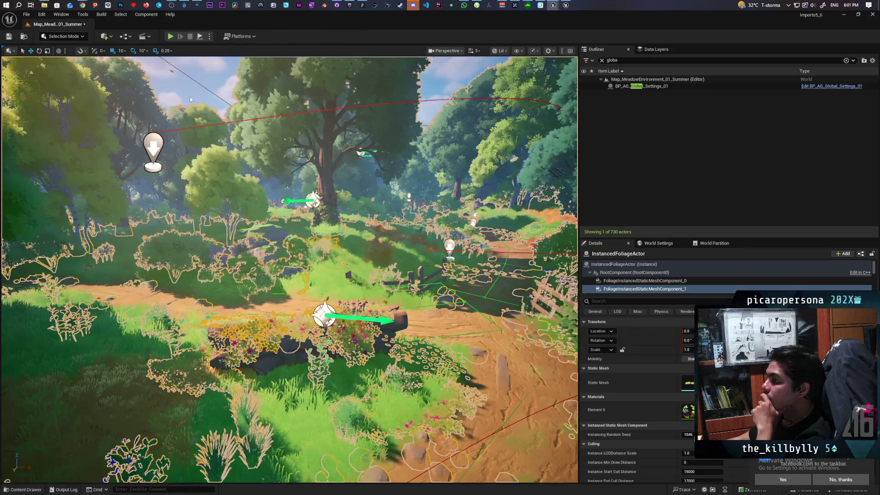
key("Escape")
Play the meadow level in the editor and show the frame rate with 'stat fps'.
left_click(173, 37)
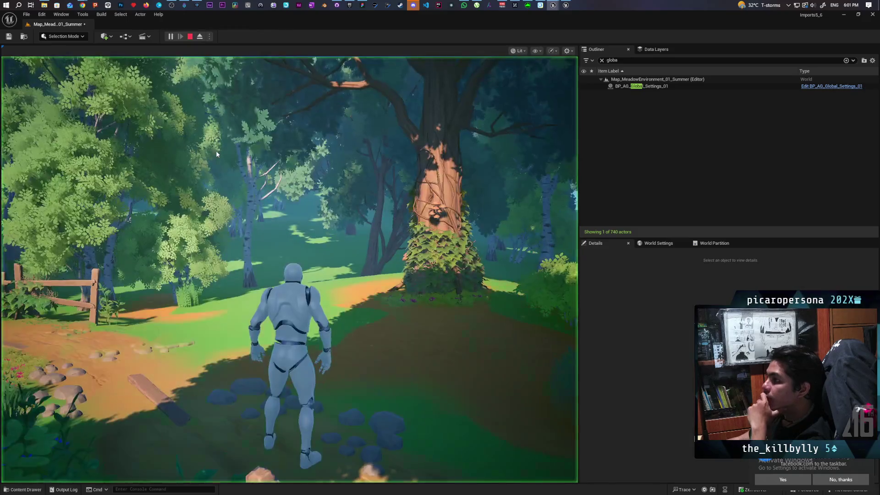
key("grave")
type("stat fps")
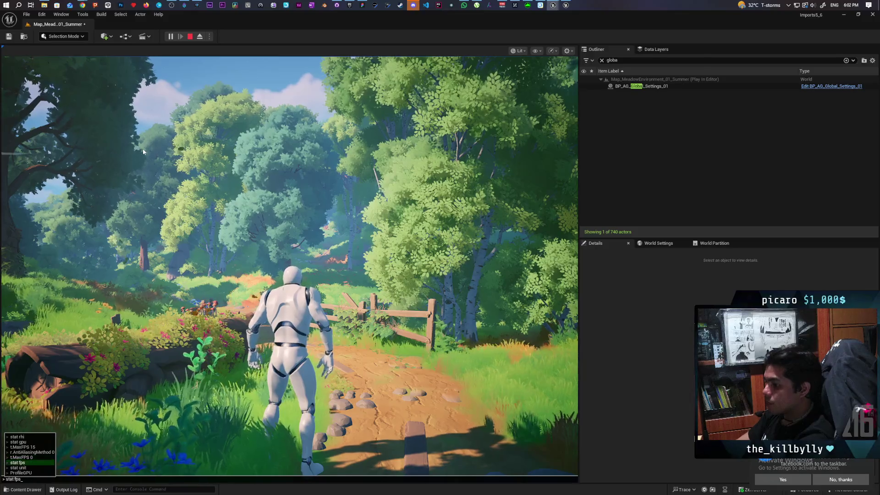
key("Return")
Run the mannequin along the path and through the forest clearings, then end the play session.
key("w")
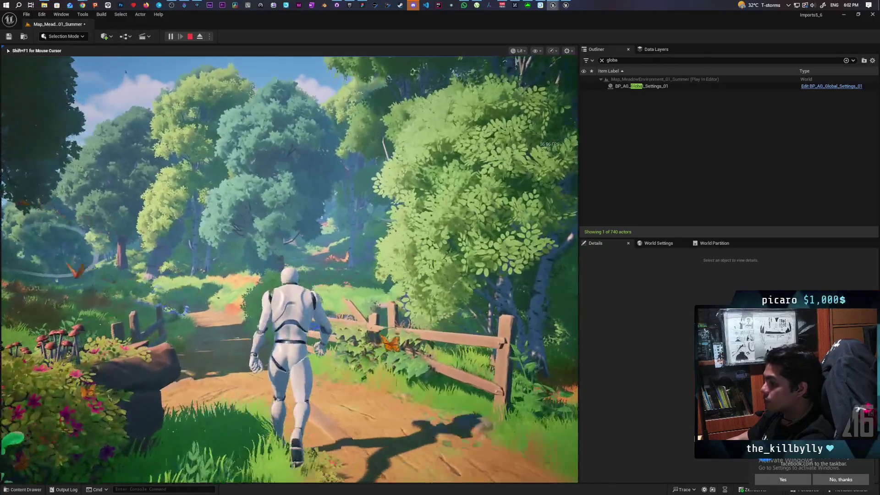
key("w")
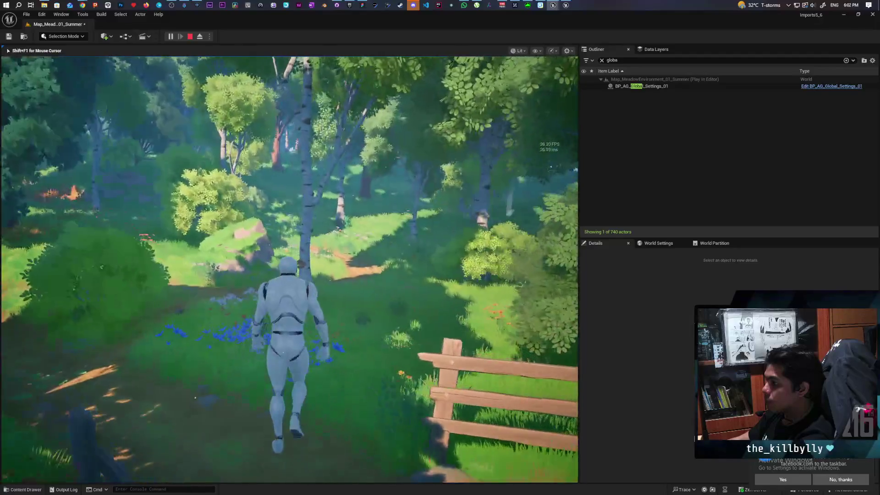
key("w")
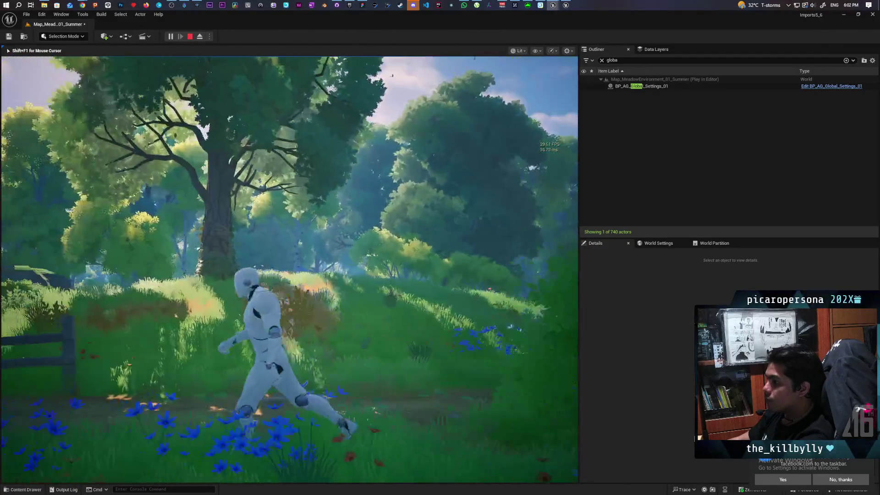
key("w")
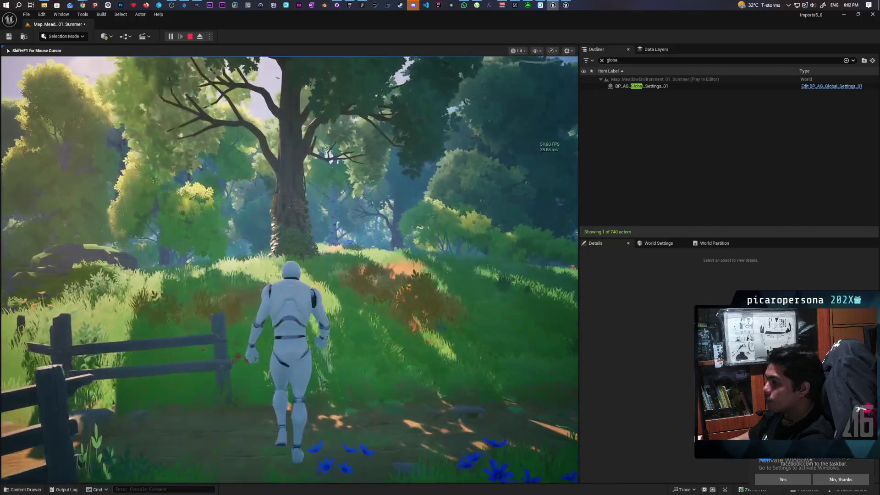
key("w")
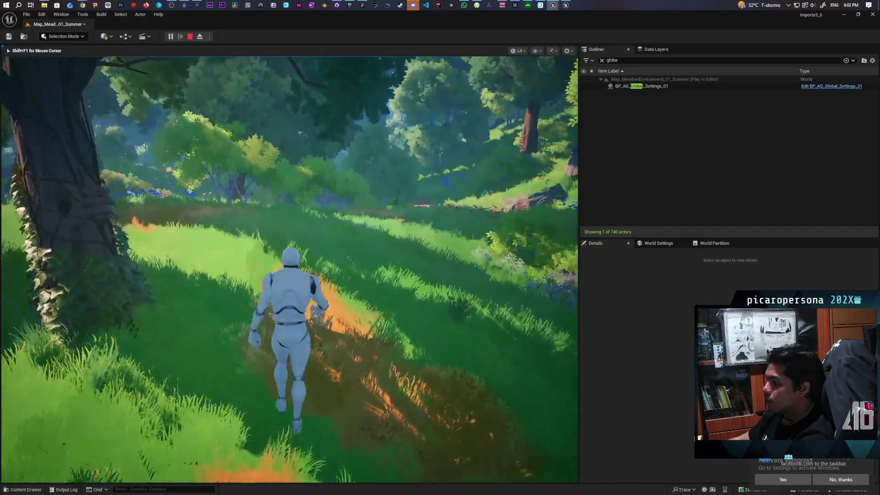
key("a")
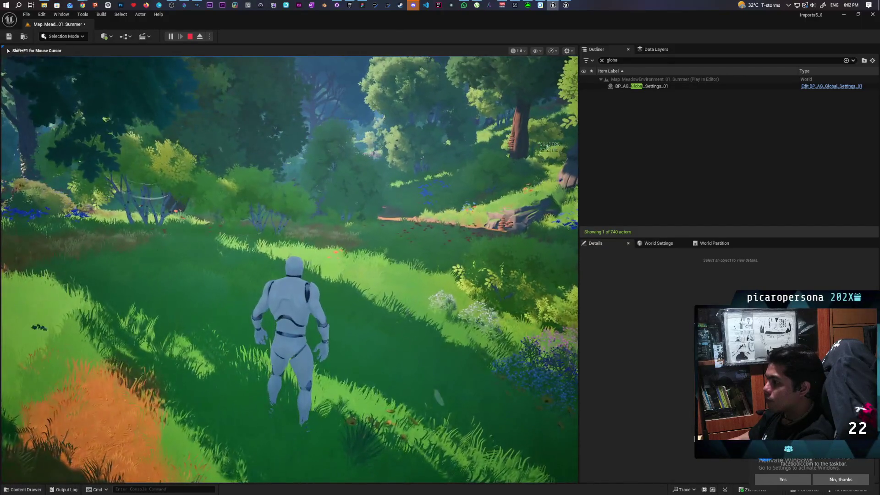
key("s")
key("w")
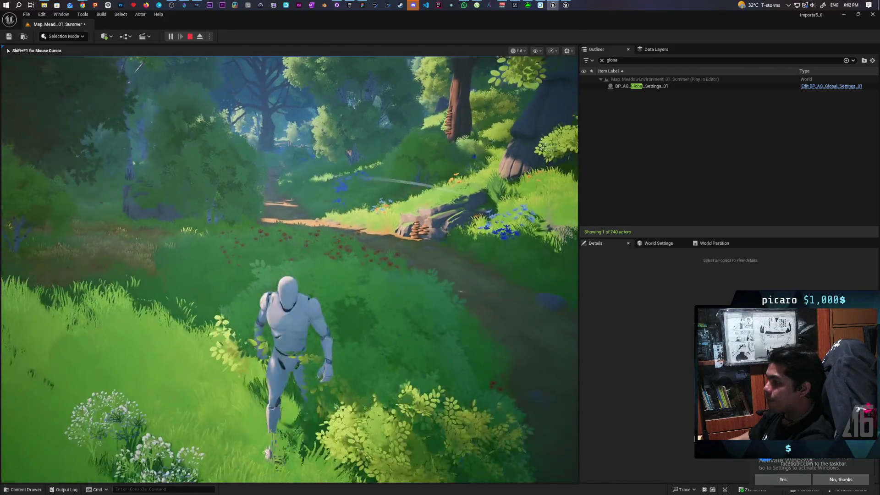
key("w")
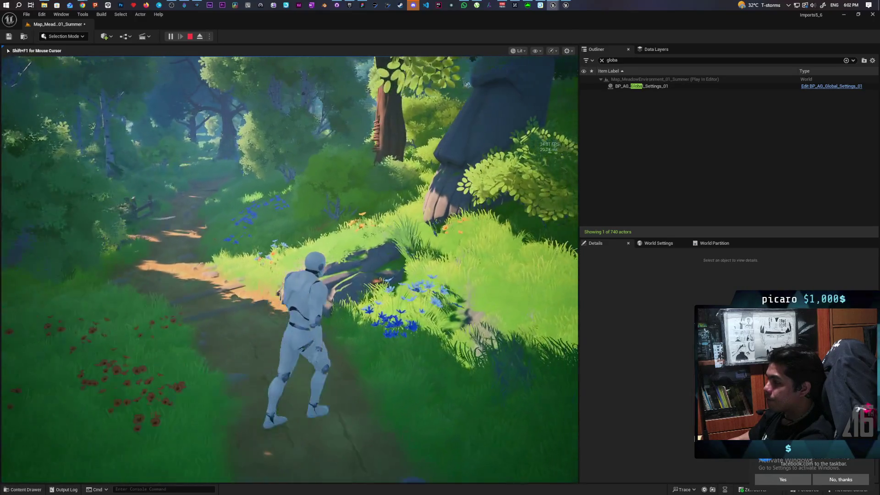
key("a")
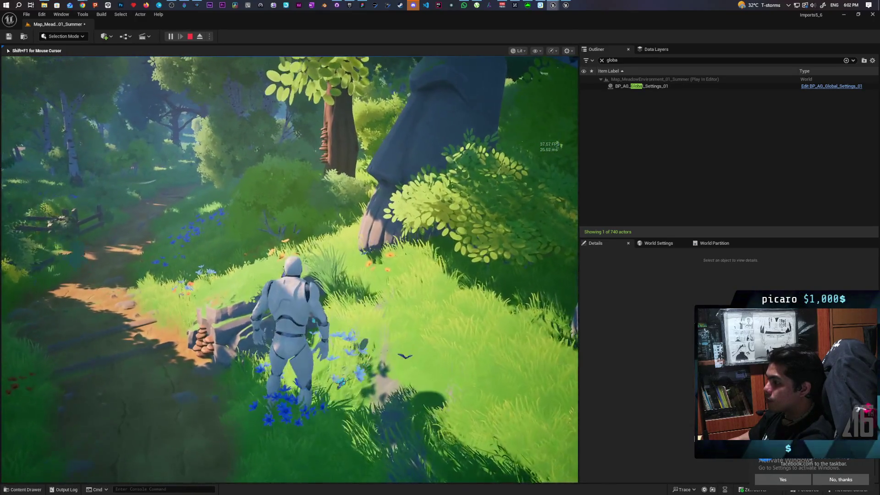
key("s")
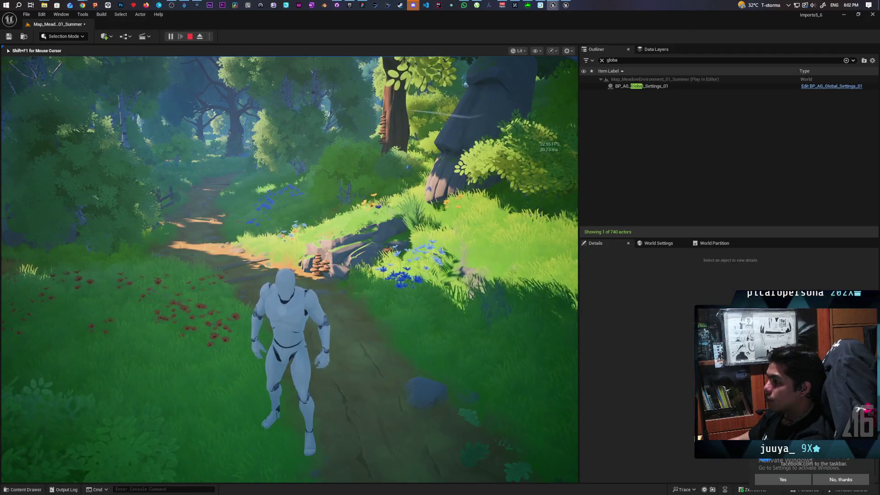
key("Escape")
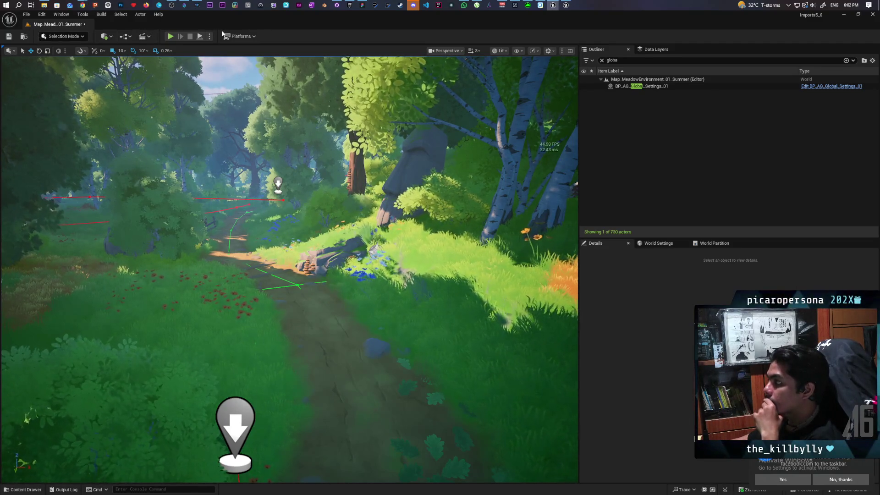
Switch to the Onibi project's TestLevel editor window from the taskbar.
mouse_move(553, 7)
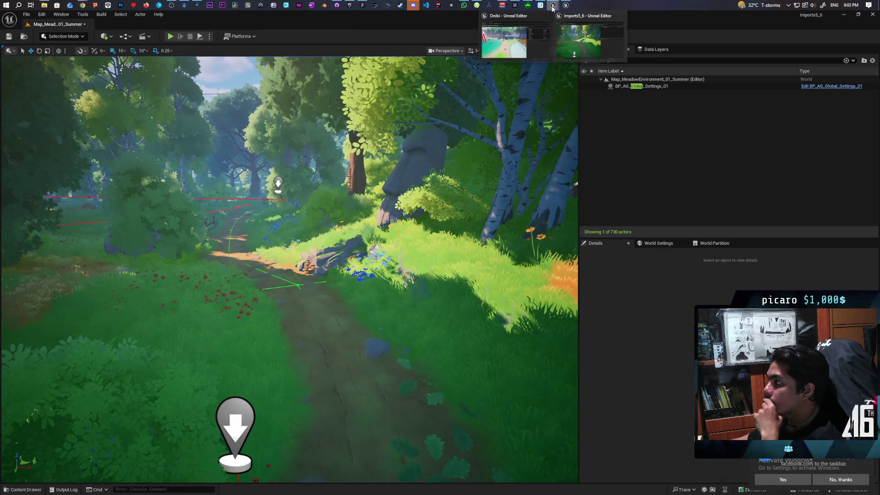
left_click(499, 48)
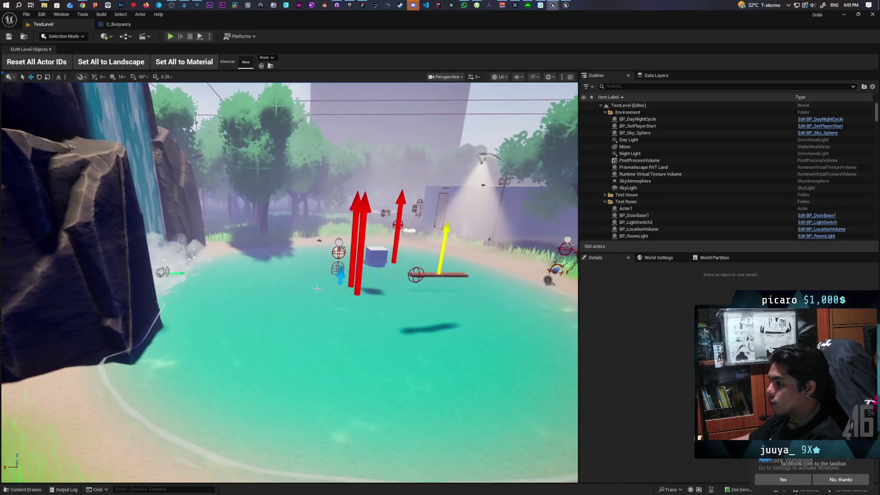
Maximize the Paparazi GreyboxLevel window to view it, then switch back to the Imports5_6 meadow project.
left_click(565, 5)
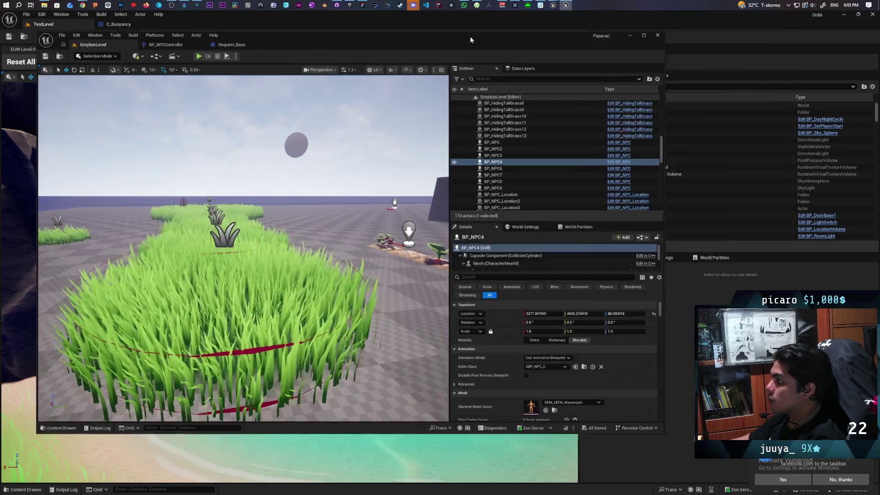
double_click(469, 36)
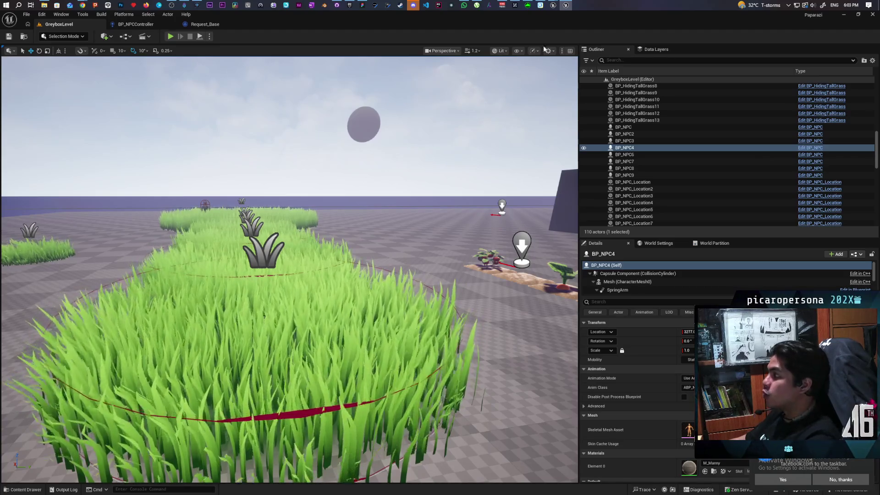
mouse_move(554, 5)
left_click(575, 42)
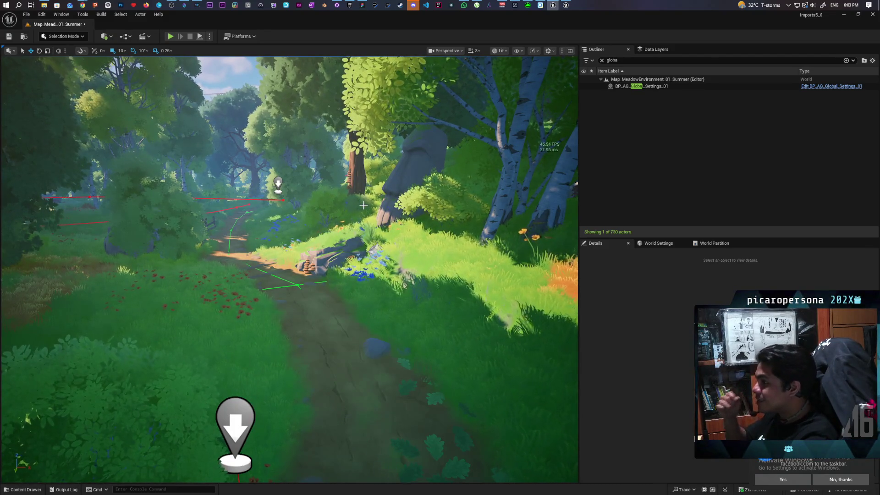
Fly around the stone head, select the butterfly Niagara effect among the flowers, and show the play-mode options.
key("w")
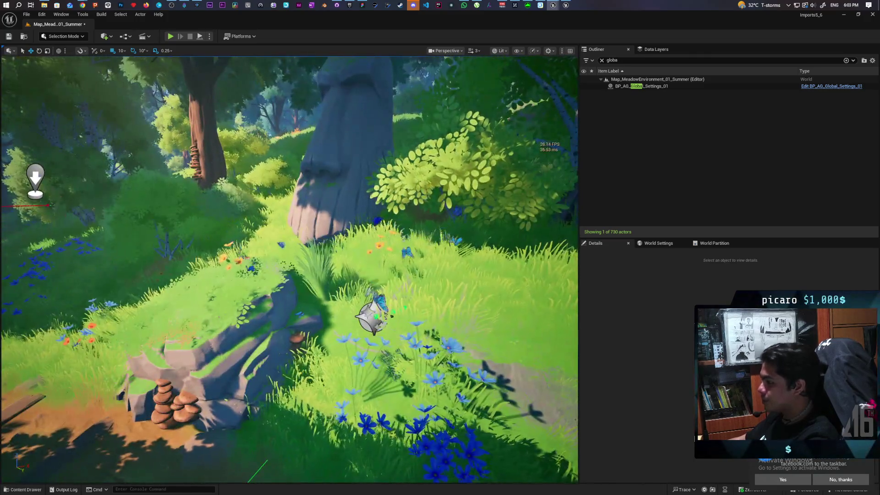
left_click(372, 316)
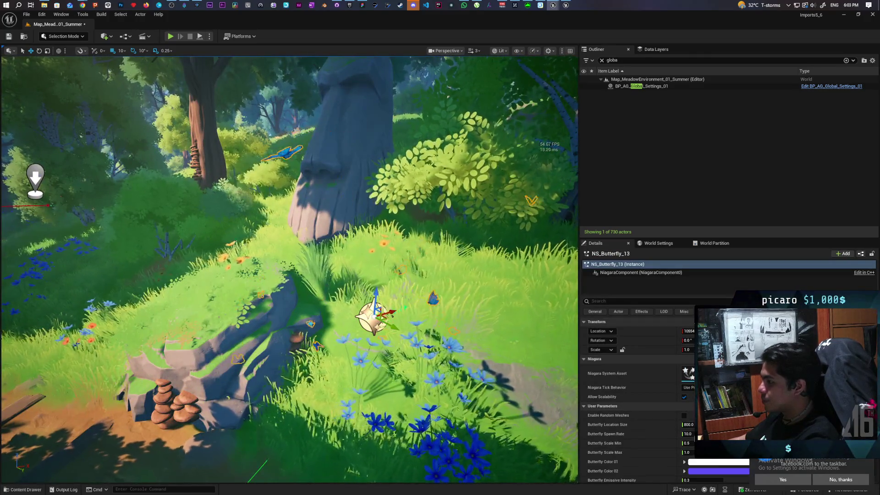
key("s")
key("w")
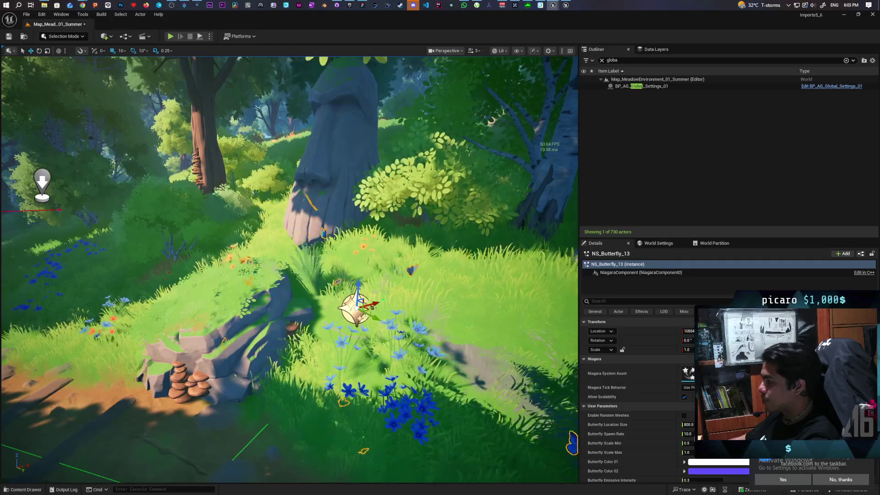
key("s")
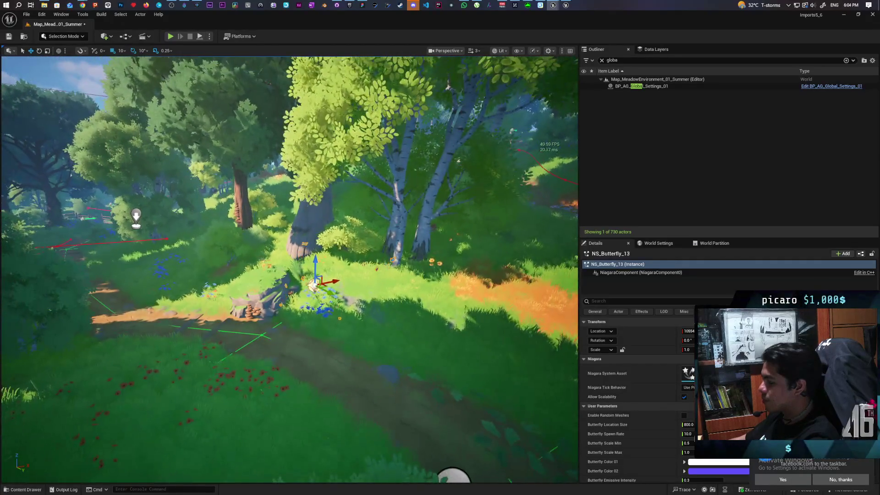
key("w")
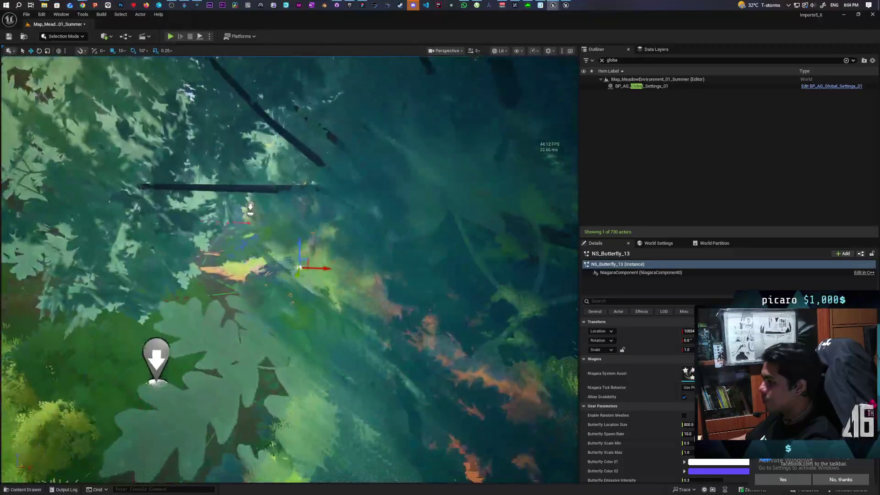
key("s")
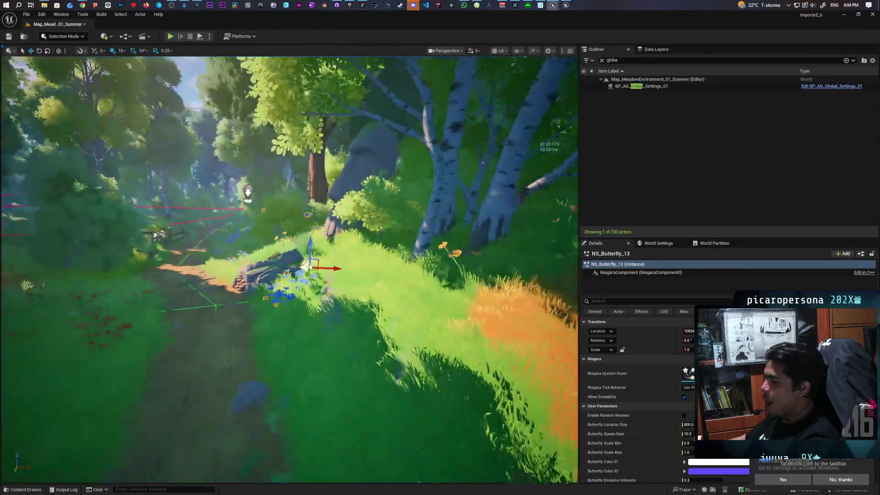
key("d")
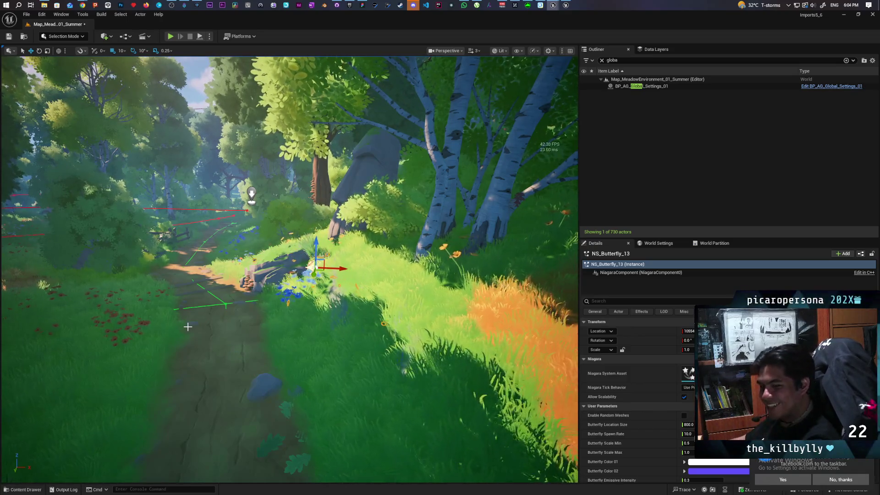
left_click(209, 37)
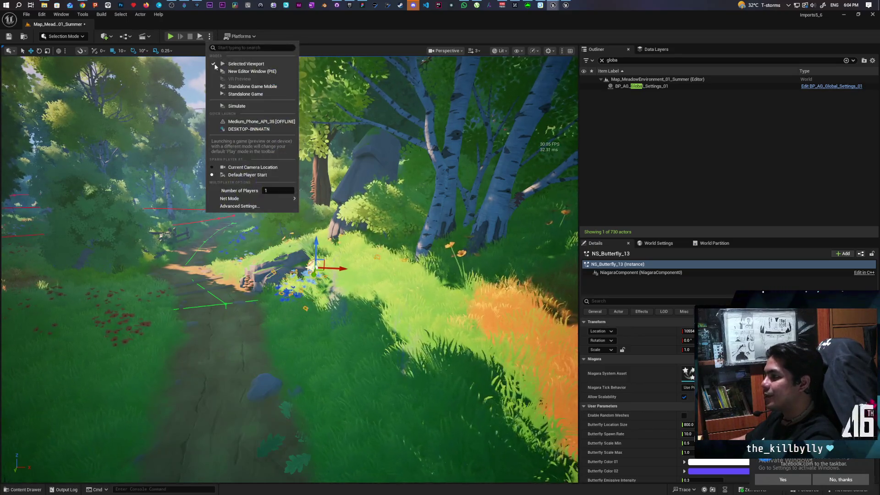
Choose Standalone Game and save the modified meadow map with Save Selected.
left_click(234, 95)
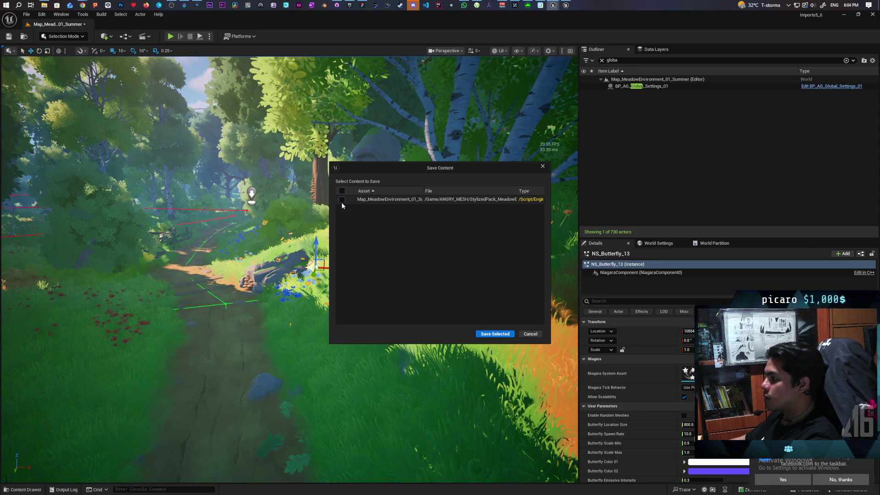
left_click(495, 333)
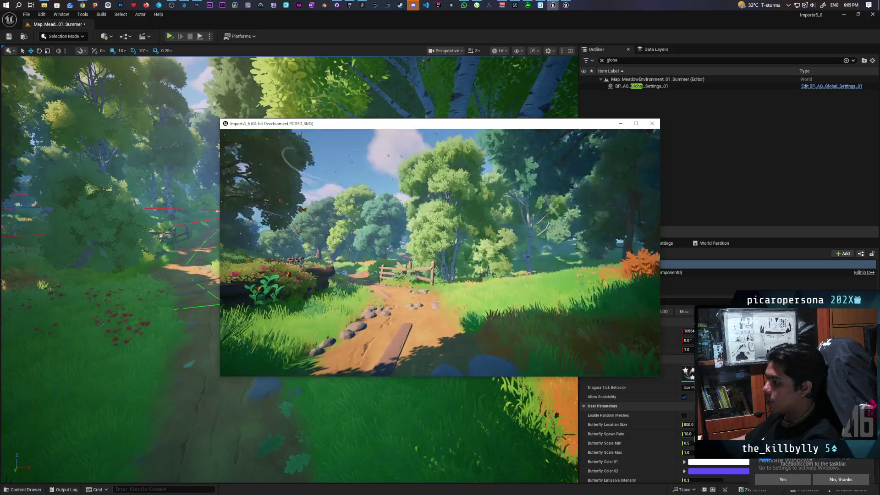
Recall 'stat fps' in the standalone game's console to show the frame rate, then close the game.
key("grave")
key("Up")
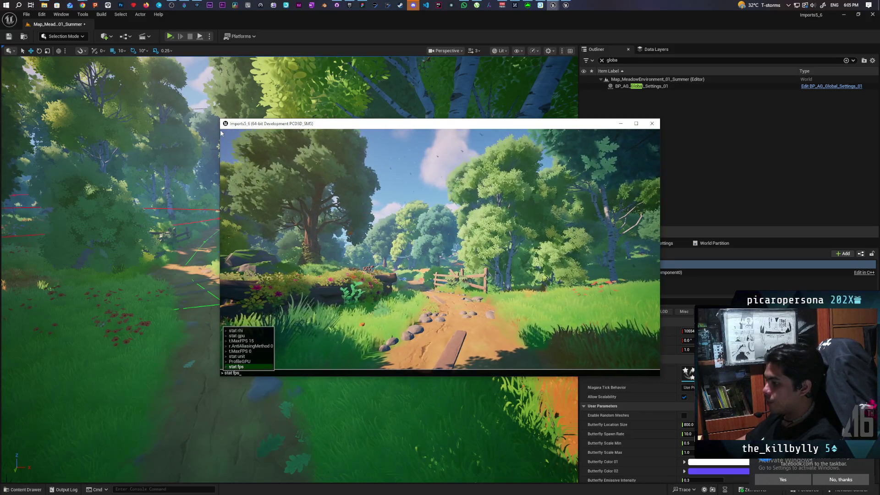
key("Return")
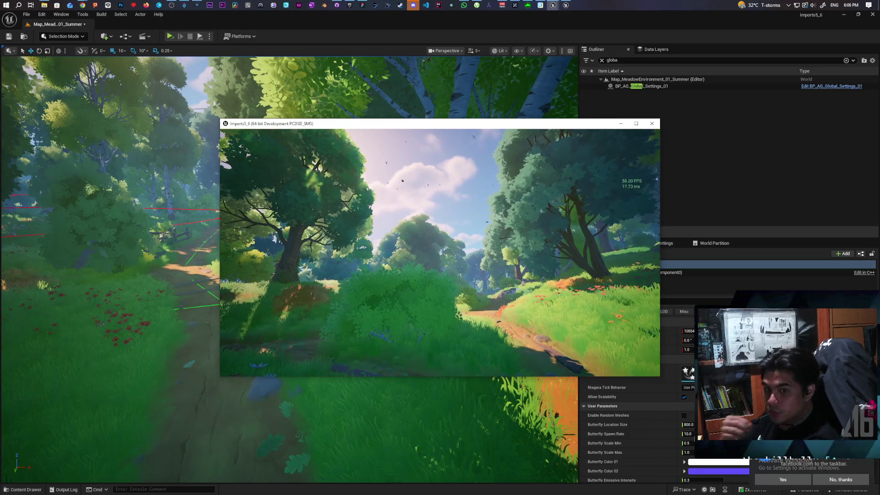
key("Escape")
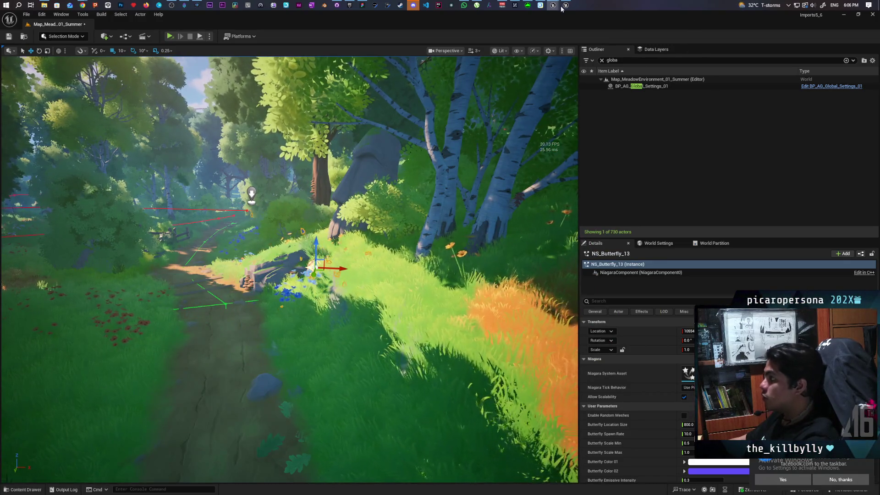
Bring the other running Imports5_6 game window to the front from the taskbar preview.
mouse_move(565, 4)
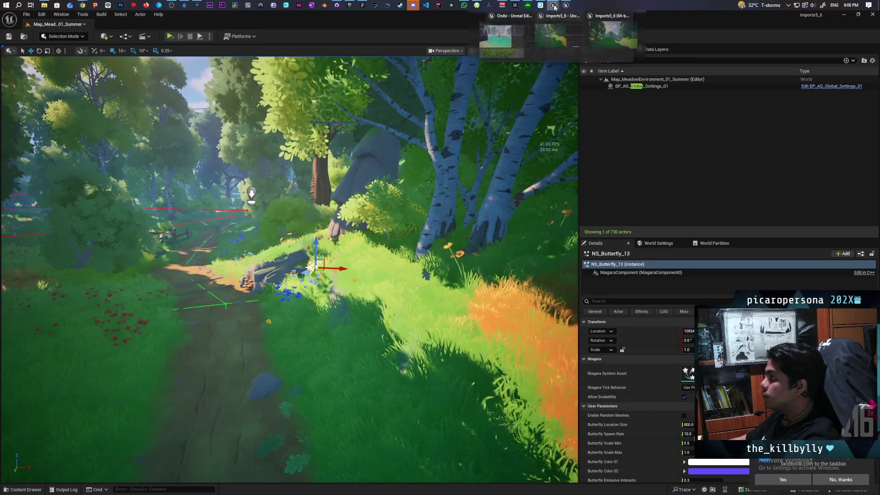
left_click(566, 17)
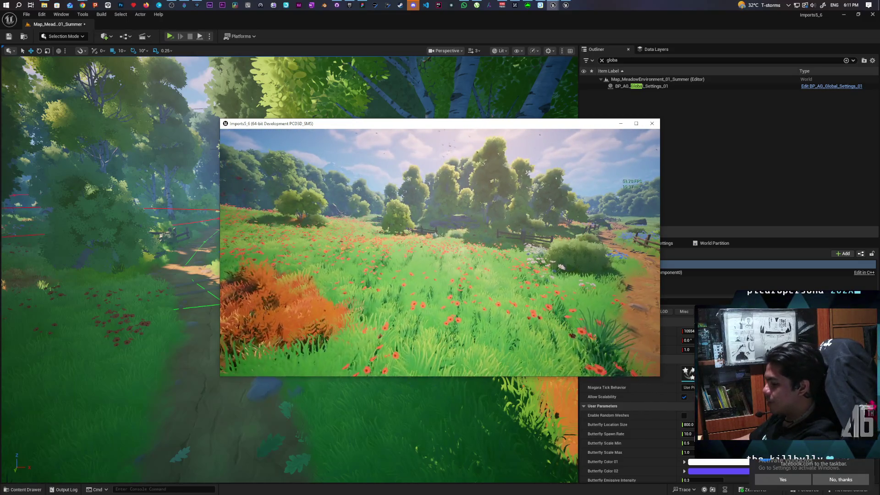
Close the standalone game window and pull the editor camera back along the meadow path.
key("Escape")
left_click_drag(412, 194, 367, 238)
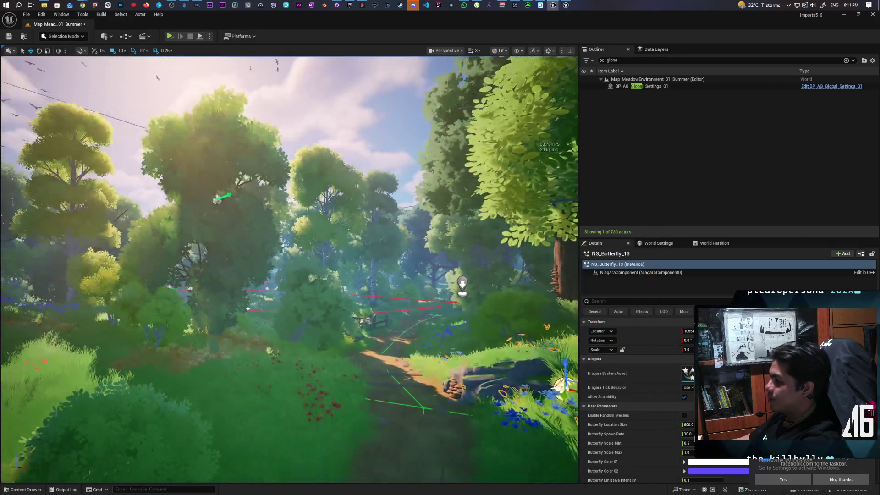
Clear the selection and fly the camera forward through the forest toward the fence.
key("Escape")
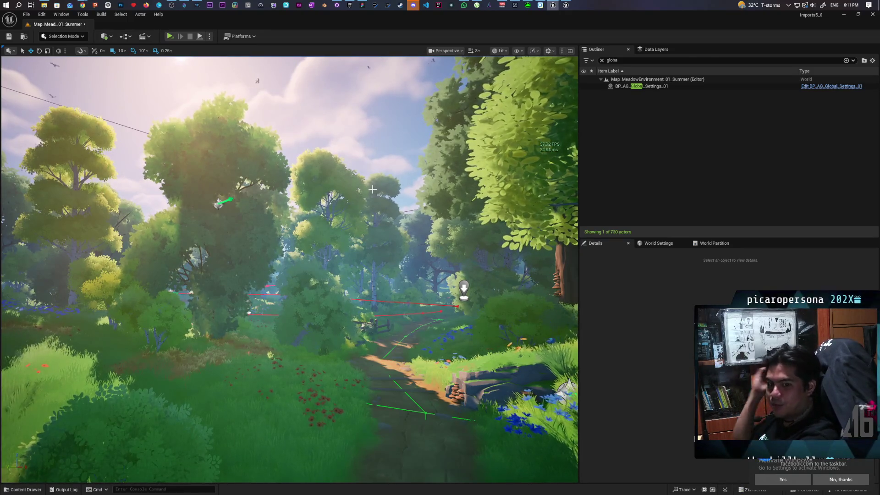
mouse_move(373, 189)
left_mouse_down()
mouse_move(342, 152)
mouse_move(332, 167)
mouse_move(337, 155)
left_mouse_up()
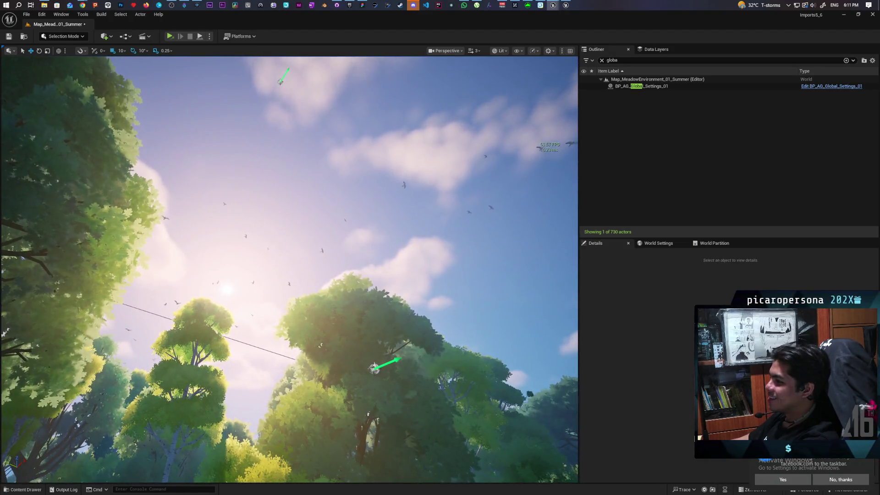
left_click_drag(340, 153, 345, 158)
left_click_drag(356, 304, 355, 305)
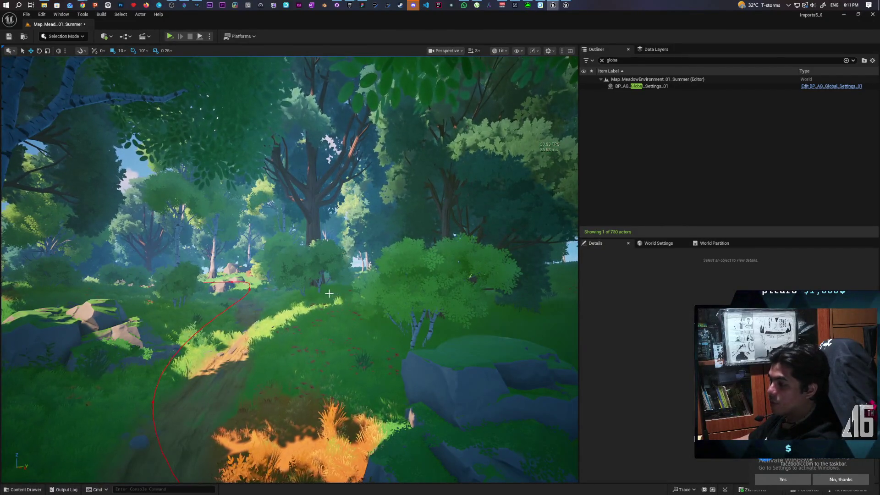
left_click_drag(289, 270, 289, 271)
Fly on to new trees, select NS_Firefly_7, and clear the Outliner filter.
left_click_drag(250, 333, 250, 332)
left_click(265, 332)
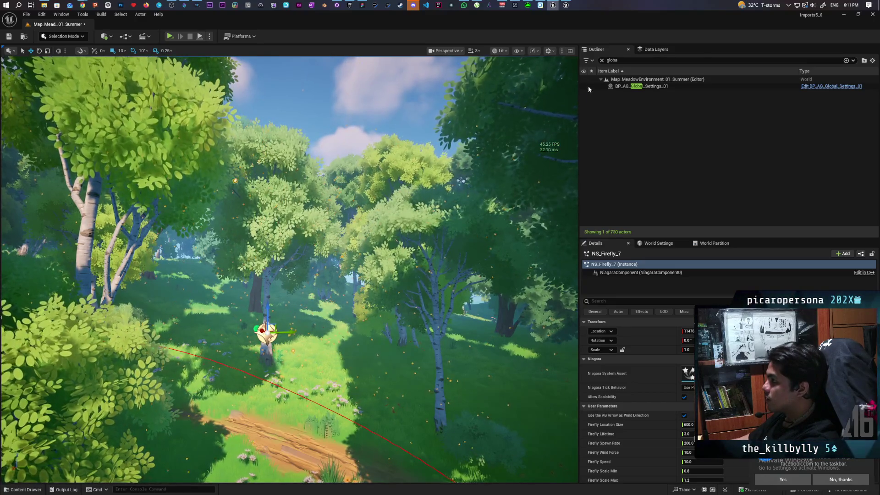
left_click(601, 60)
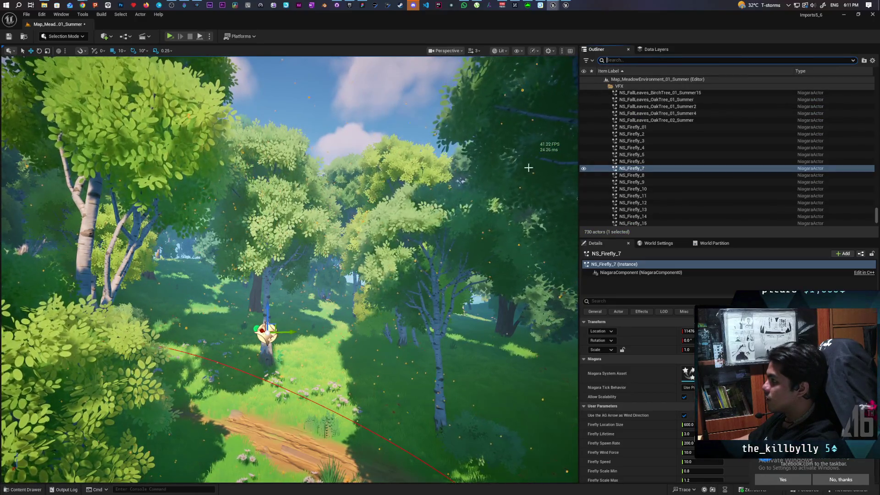
Fly to a sunny meadow view near the firefly and deselect NS_Firefly_7.
left_click_drag(575, 116, 576, 116)
left_click_drag(289, 110, 289, 111)
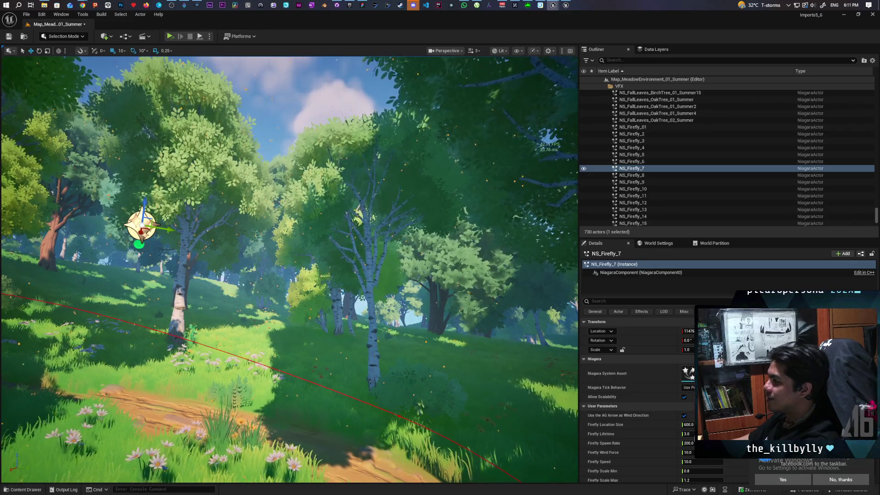
key("Escape")
Fly among the birch trees, then bring the Onibi project's TestLevel editor to the front.
left_click_drag(285, 182, 285, 182)
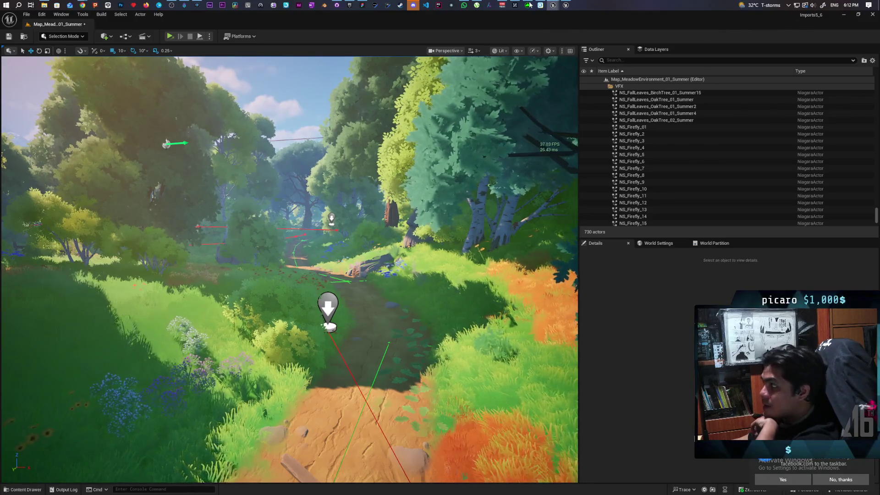
mouse_move(553, 5)
left_click(523, 42)
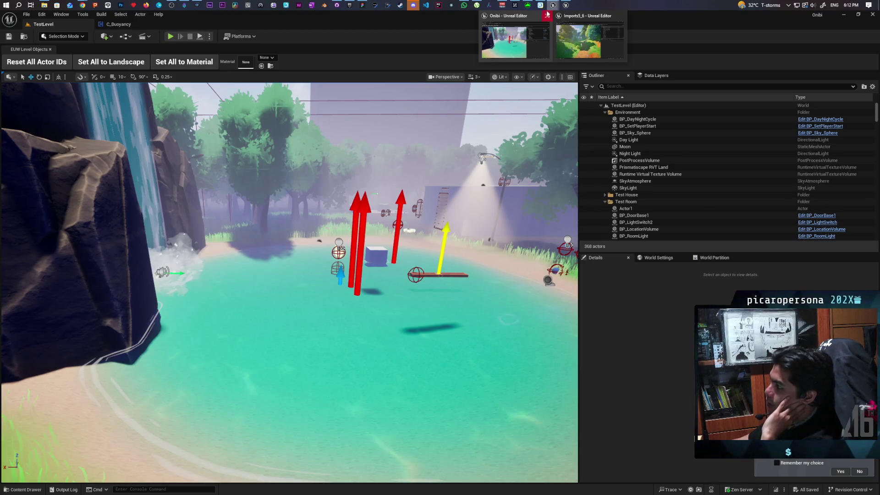
Switch through the meadow editor to the Paparazi project and orbit its greybox level toward the hill and wall.
left_click(565, 5)
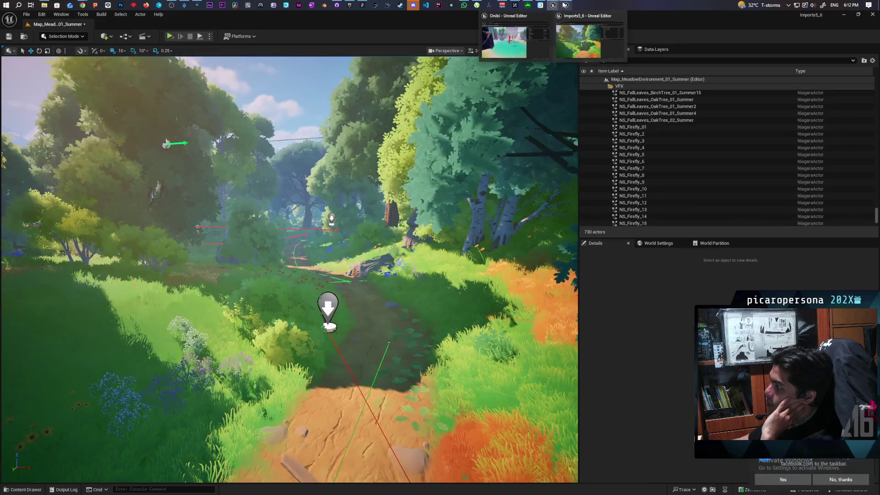
left_click(566, 5)
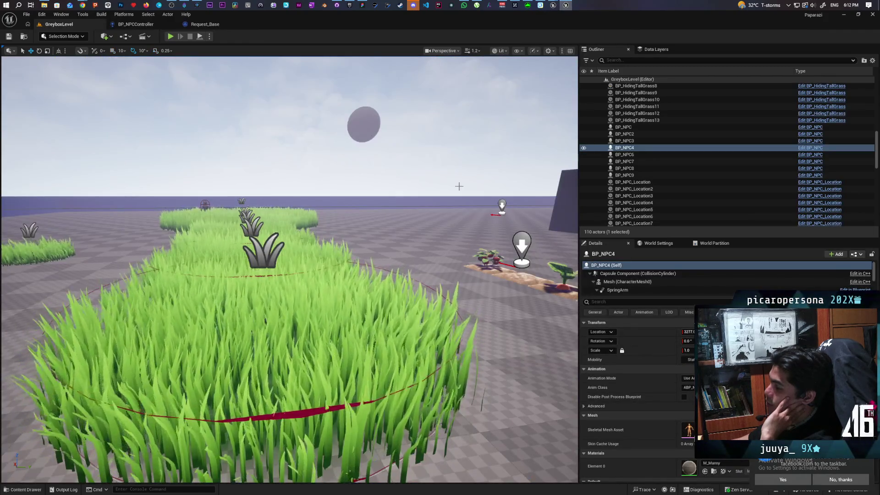
mouse_move(378, 236)
left_mouse_down()
mouse_move(412, 239)
mouse_move(367, 225)
mouse_move(257, 224)
left_mouse_up()
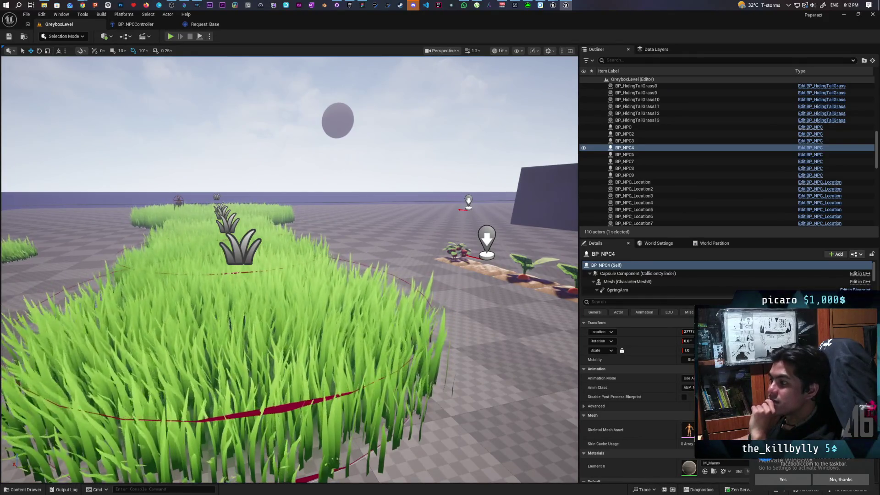
mouse_move(257, 223)
left_mouse_down()
mouse_move(314, 221)
mouse_move(271, 211)
mouse_move(286, 211)
mouse_move(277, 211)
mouse_move(379, 236)
mouse_move(362, 243)
mouse_move(361, 280)
mouse_move(339, 278)
mouse_move(352, 298)
left_mouse_up()
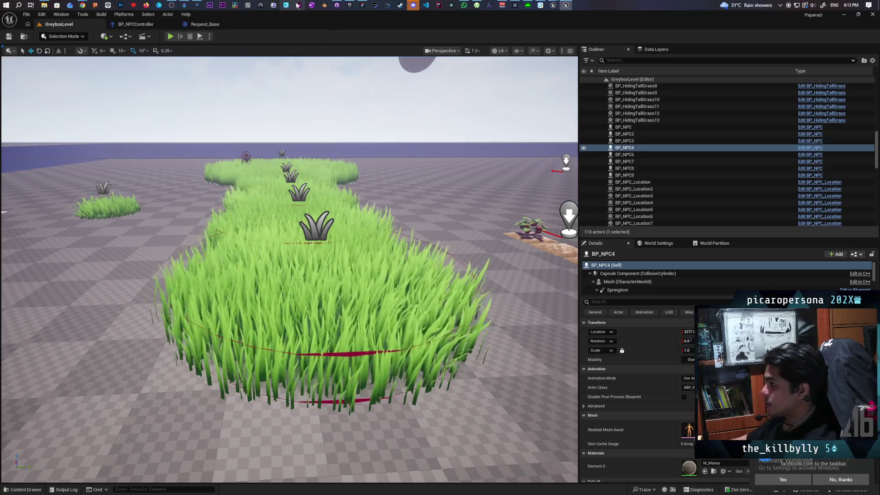
Show the Paparazi planning board, panned to its title and sketches.
mouse_move(82, 4)
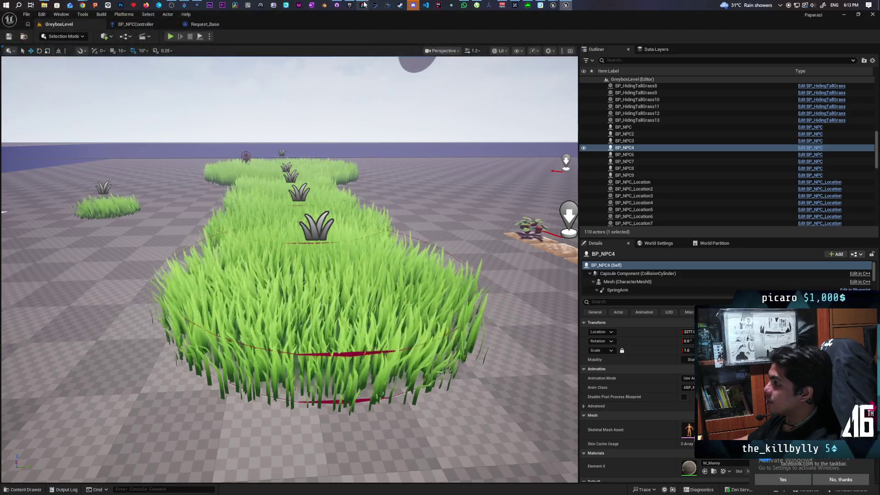
left_click(363, 5)
left_click_drag(564, 167, 585, 254)
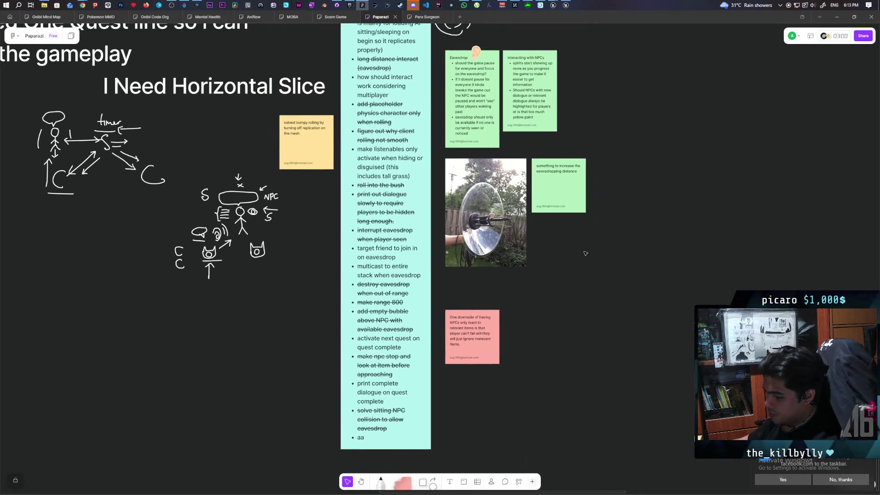